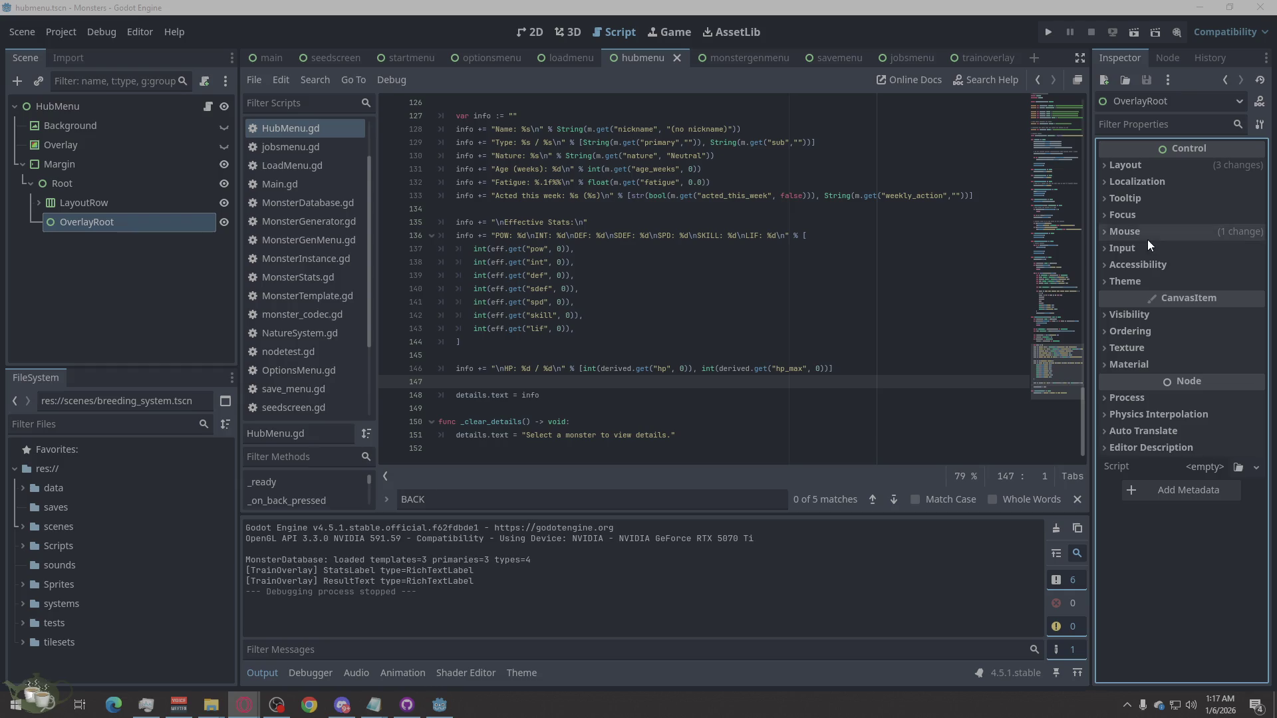
Step: Replace the entire HubMenu.gd script with the pasted code, now 153 lines
{"action": "left_click", "coordinate": [602, 396]}
{"action": "right_click", "coordinate": [602, 396]}
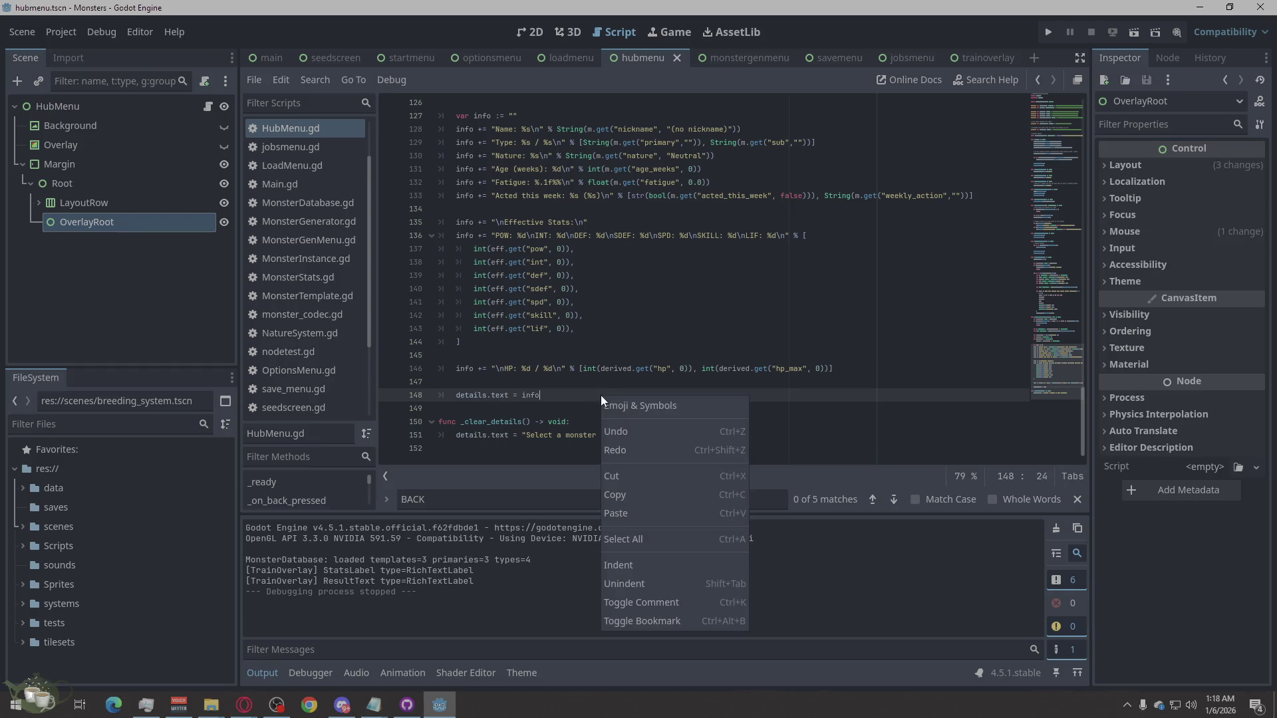
{"action": "left_click", "coordinate": [648, 537]}
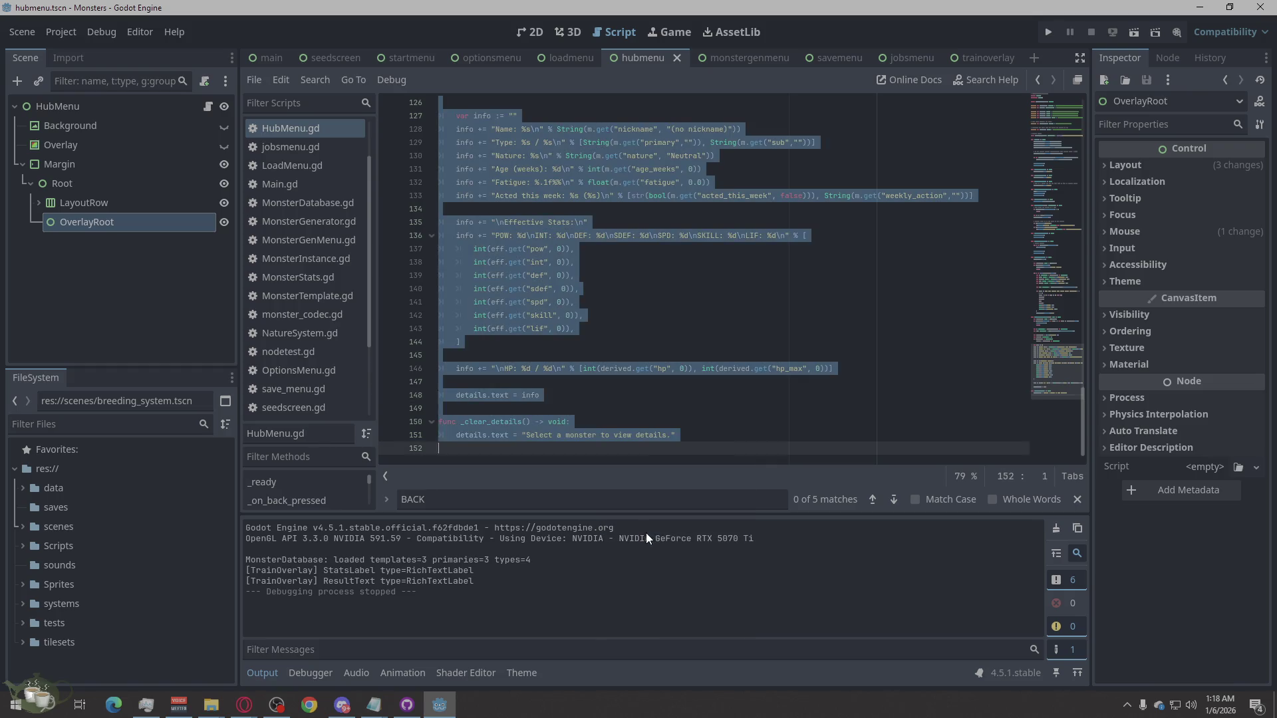
{"action": "key", "text": "ctrl+v"}
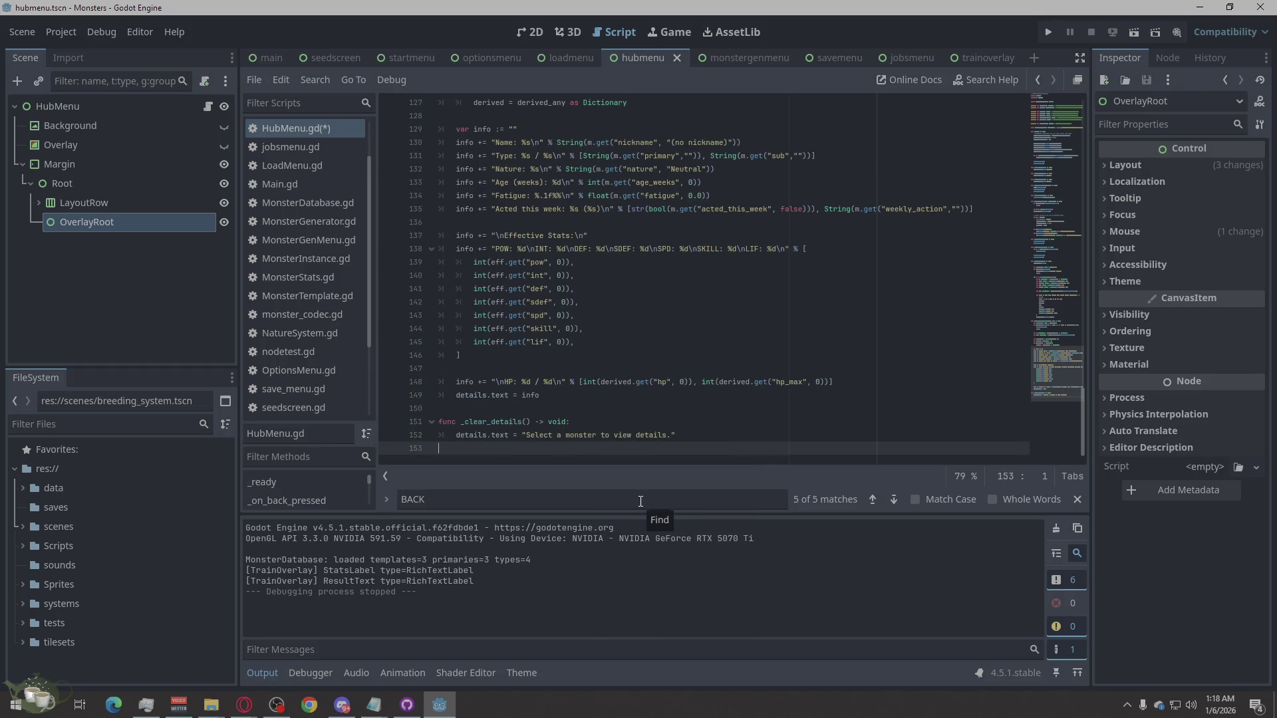
Step: Run the game, start a New Game, open Training, try Heavy and Gentle, then Cancel
{"action": "left_click", "coordinate": [1049, 35]}
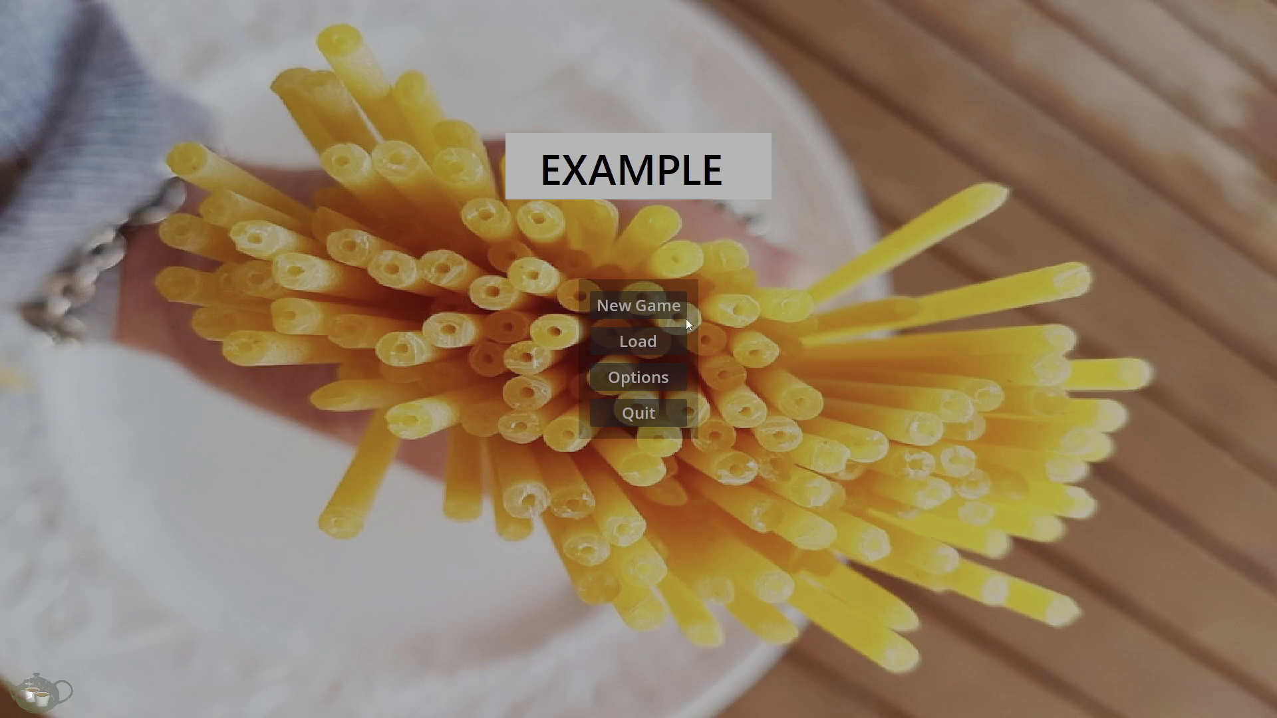
{"action": "left_click", "coordinate": [651, 317]}
{"action": "left_click", "coordinate": [1187, 86]}
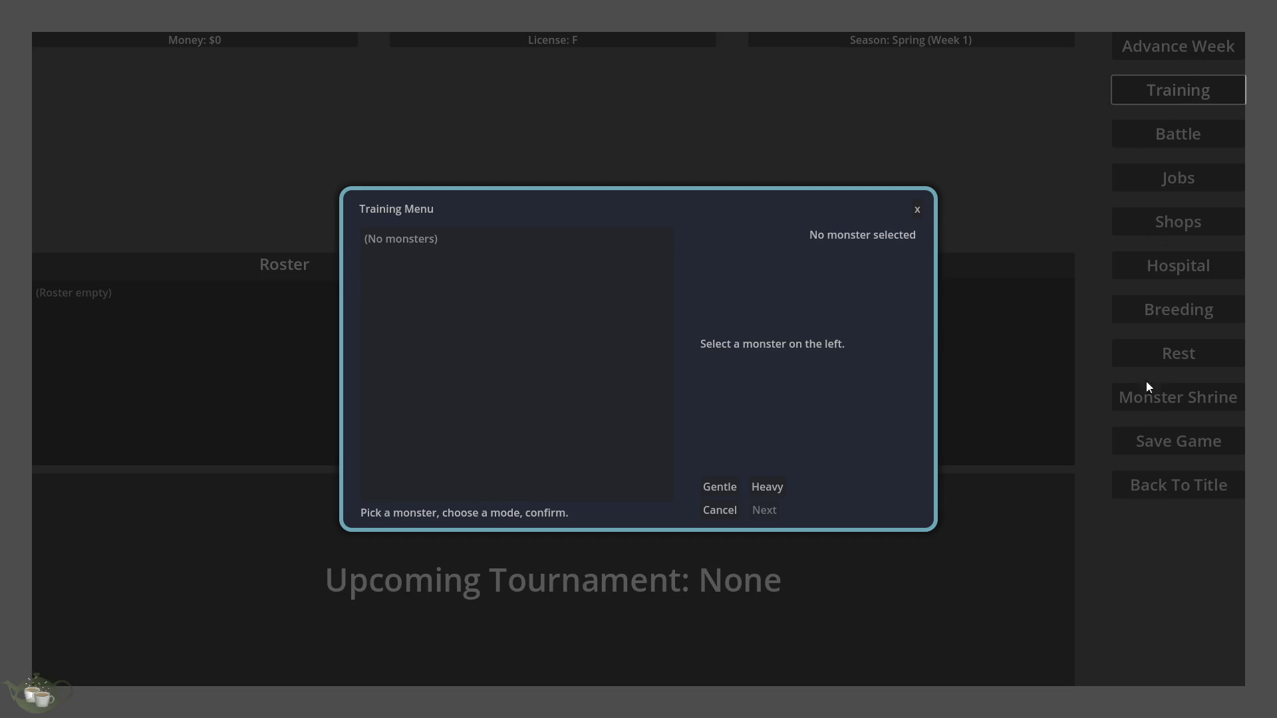
{"action": "left_click", "coordinate": [768, 488]}
{"action": "left_click", "coordinate": [720, 486]}
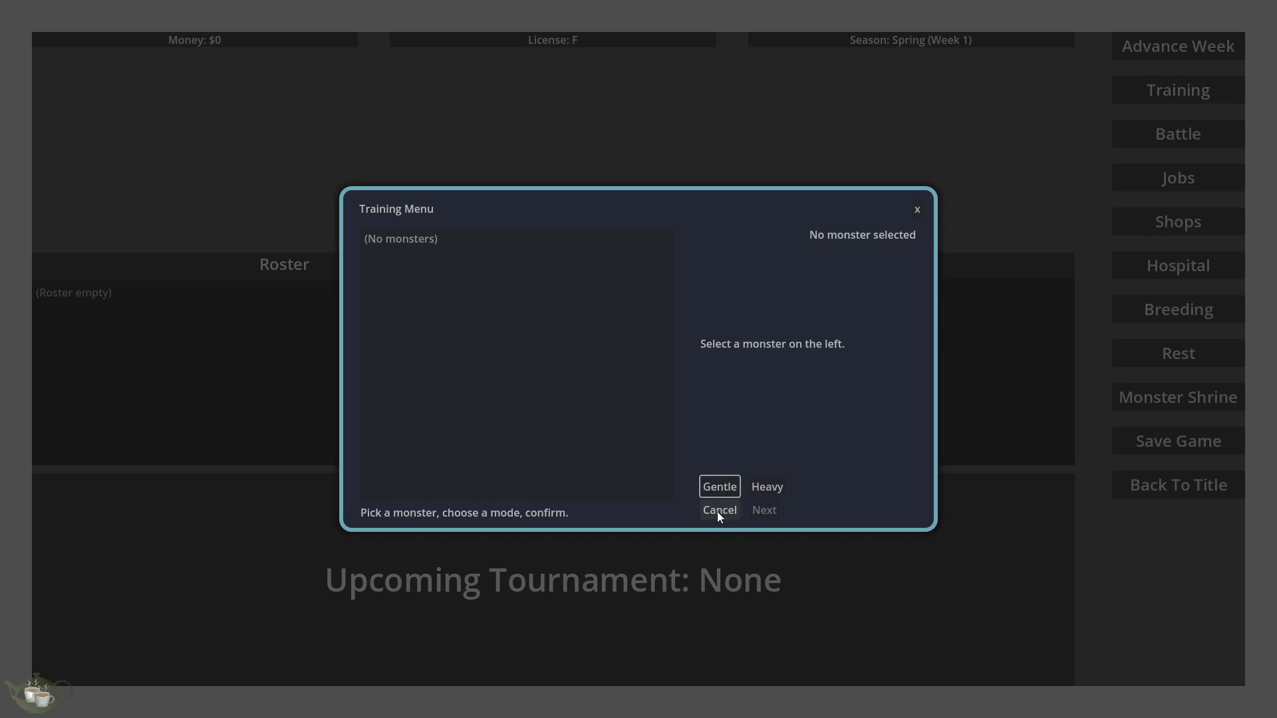
{"action": "left_click", "coordinate": [718, 511]}
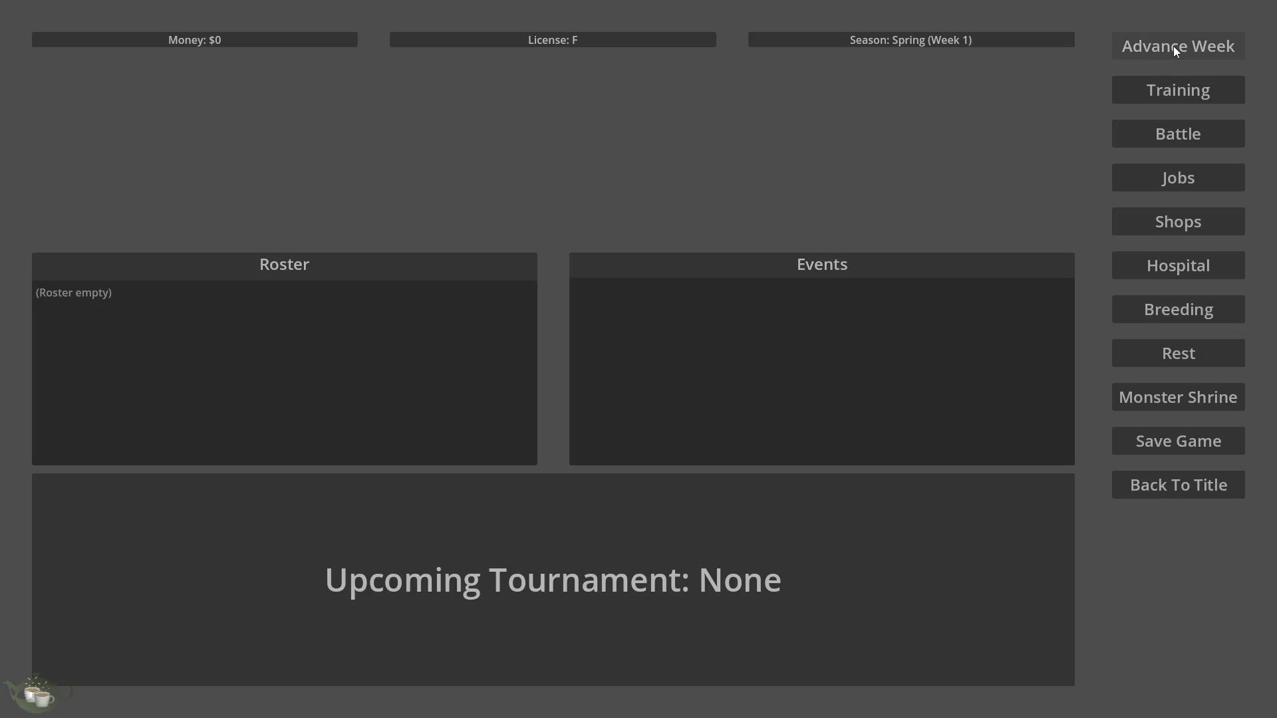
Step: Reopen and close the Training Menu three more times, mostly via Cancel
{"action": "left_click", "coordinate": [1176, 88]}
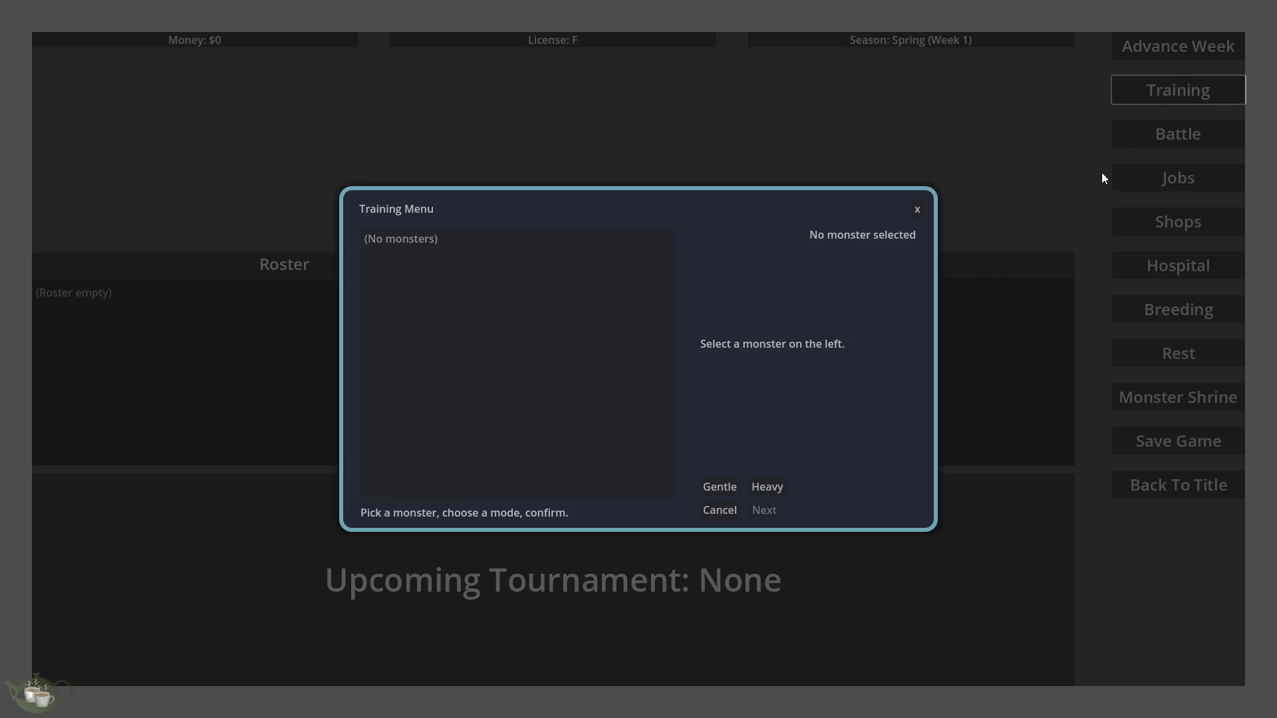
{"action": "left_click", "coordinate": [918, 210]}
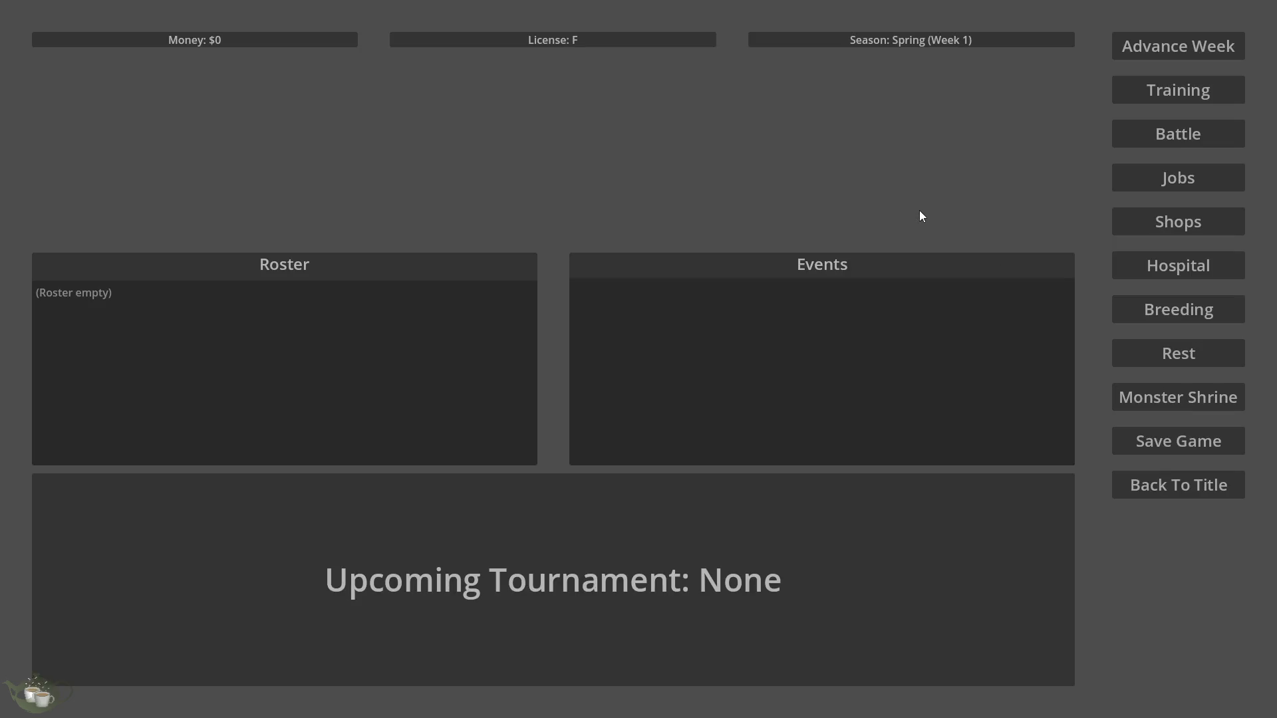
{"action": "left_click", "coordinate": [1117, 101]}
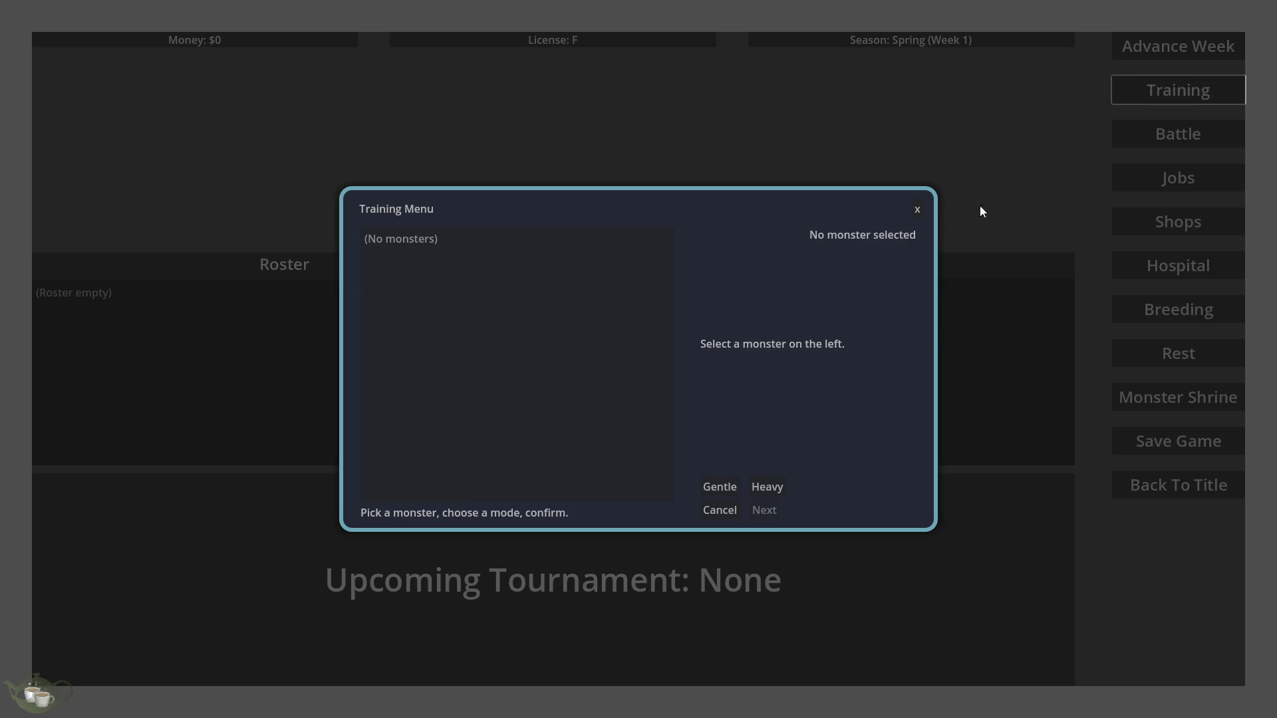
{"action": "left_click", "coordinate": [714, 517]}
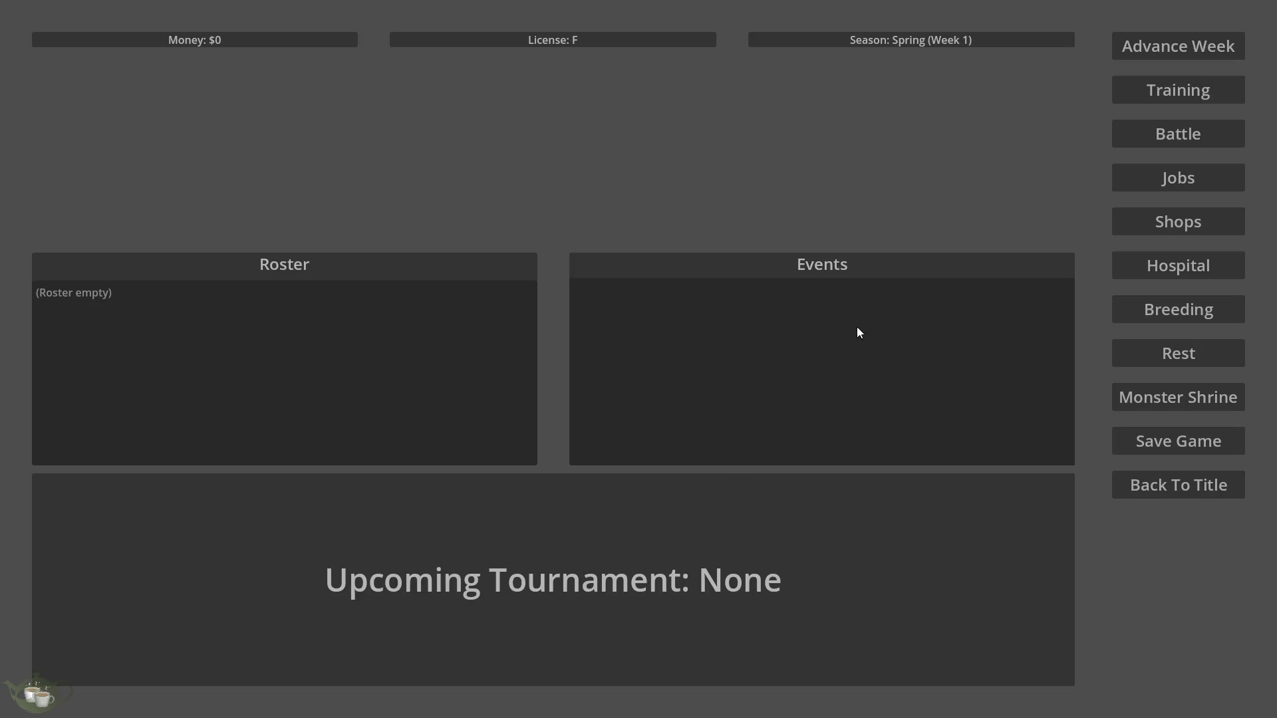
{"action": "left_click", "coordinate": [1193, 86]}
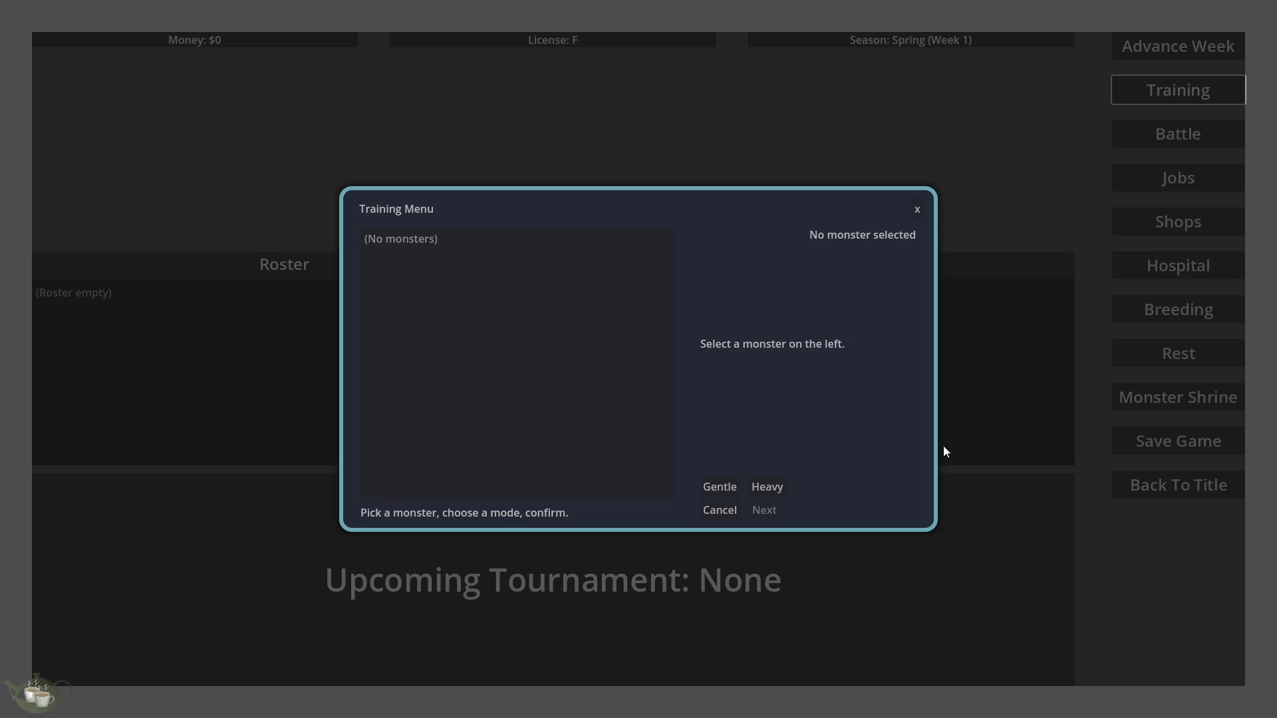
{"action": "left_click", "coordinate": [714, 513]}
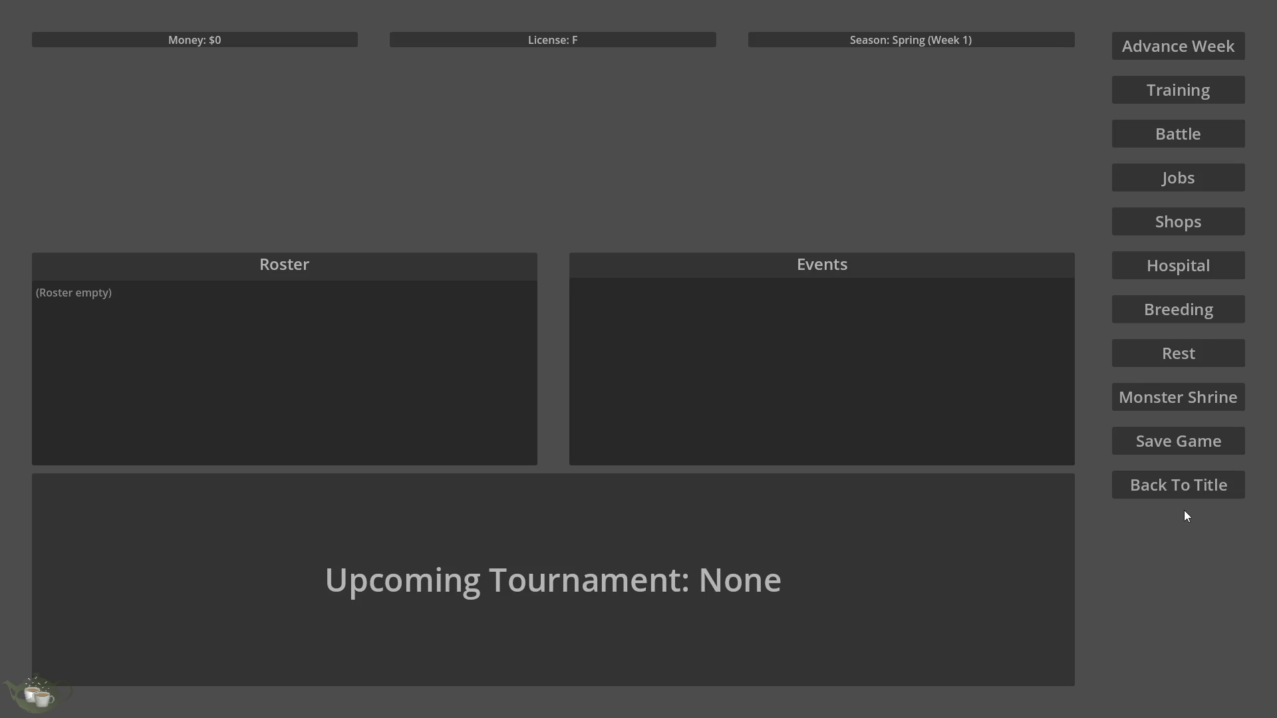
Step: Quit the game and inspect HubMenu's LayoutRow children, the Left and TopRow nodes
{"action": "left_click", "coordinate": [1187, 492]}
{"action": "left_click", "coordinate": [616, 413]}
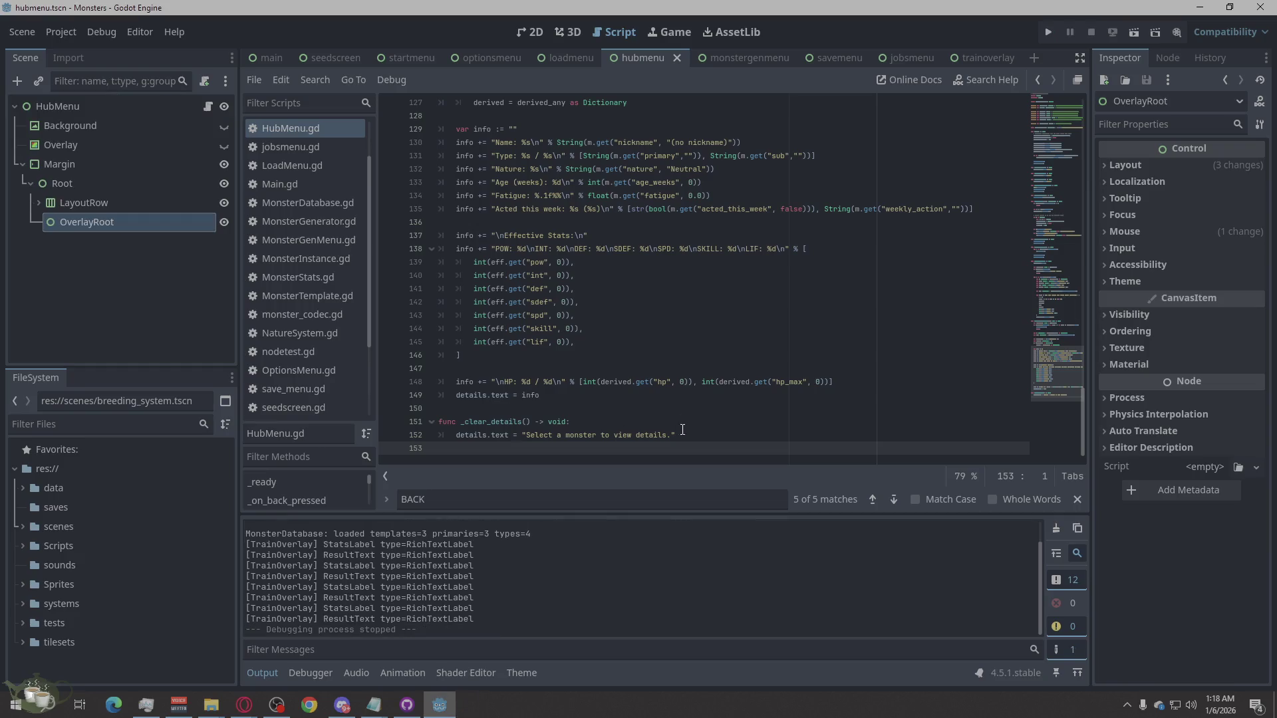
{"action": "left_click", "coordinate": [39, 203]}
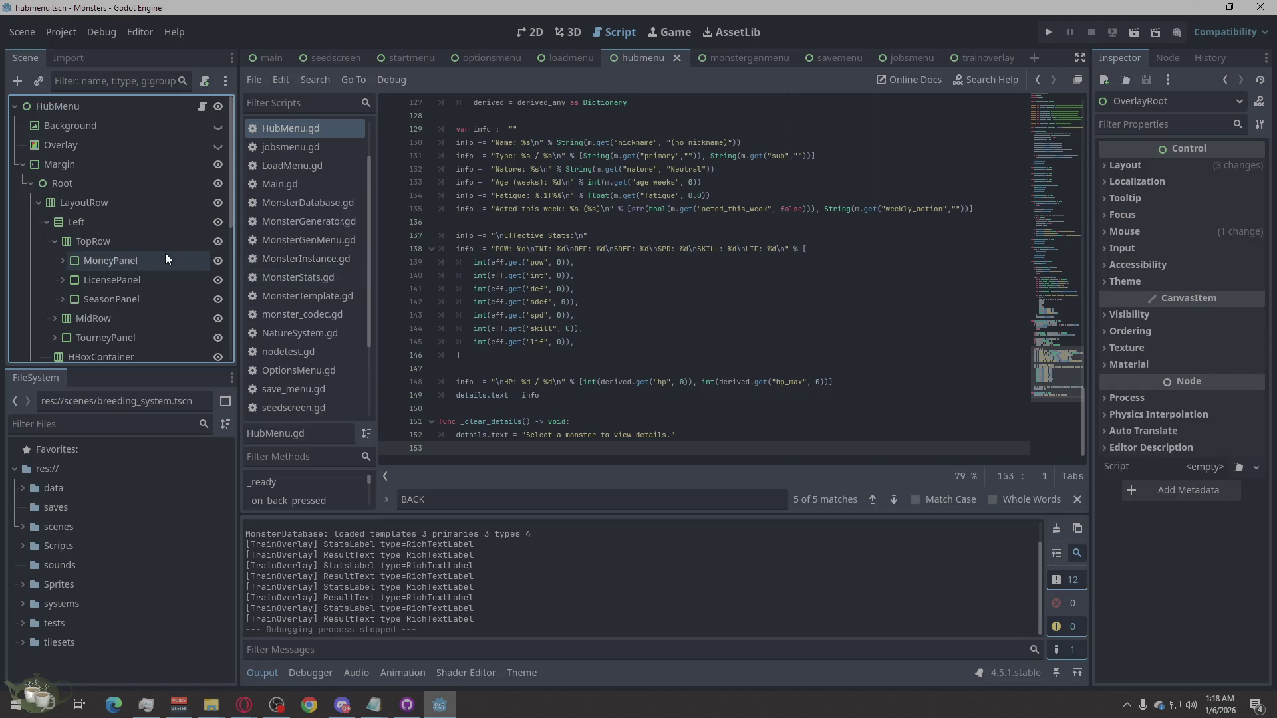
{"action": "scroll", "coordinate": [165, 253], "scroll_direction": "down", "scroll_amount": 2}
{"action": "left_click", "coordinate": [53, 155]}
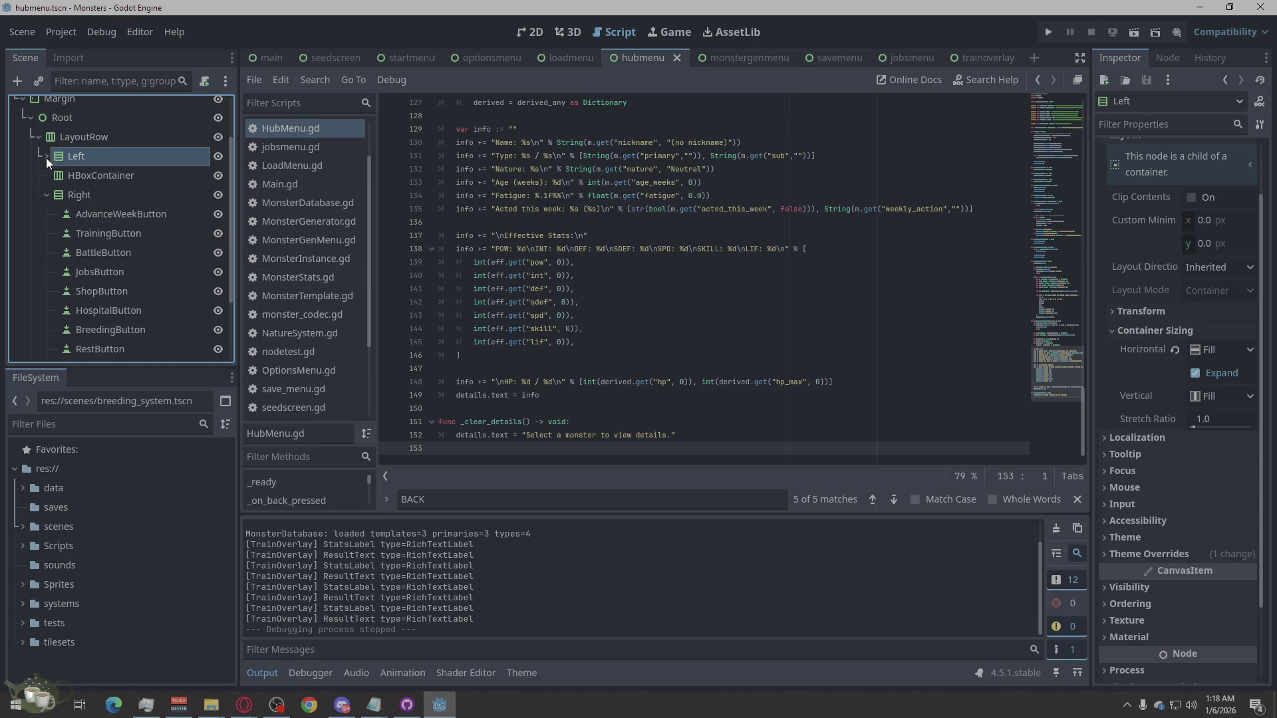
{"action": "left_click", "coordinate": [74, 177]}
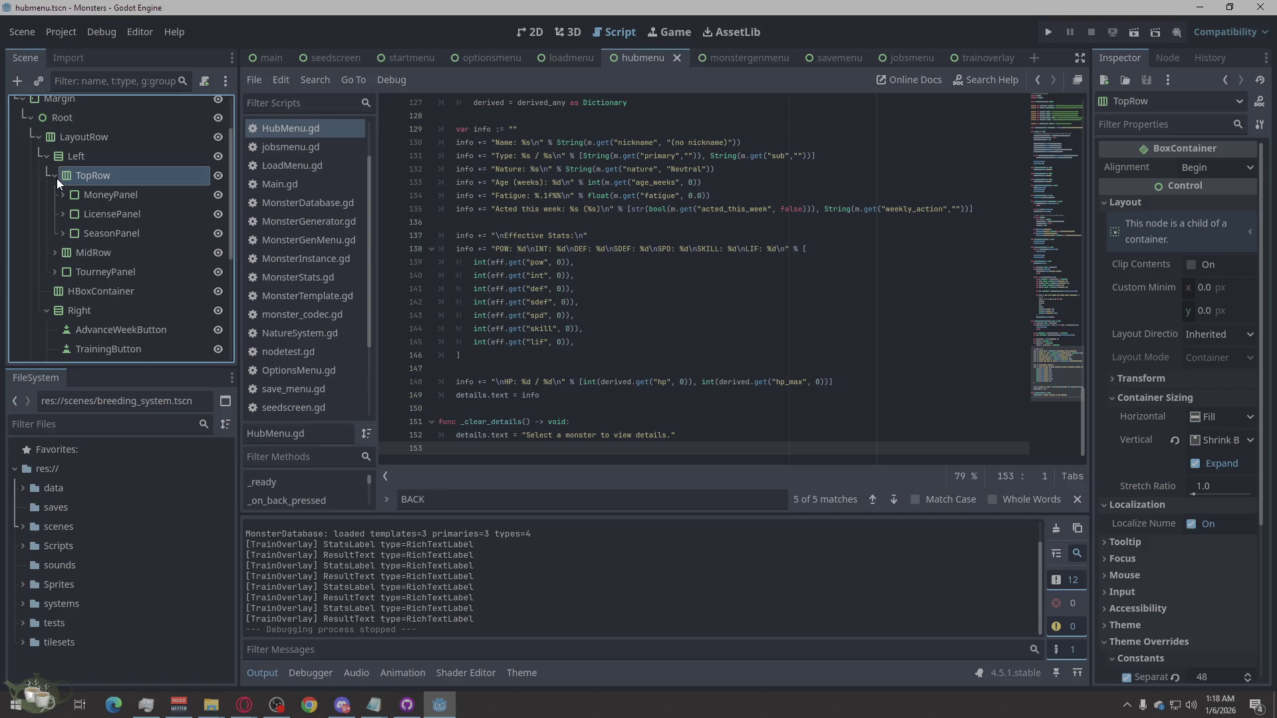
{"action": "scroll", "coordinate": [57, 178], "scroll_direction": "up", "scroll_amount": 2}
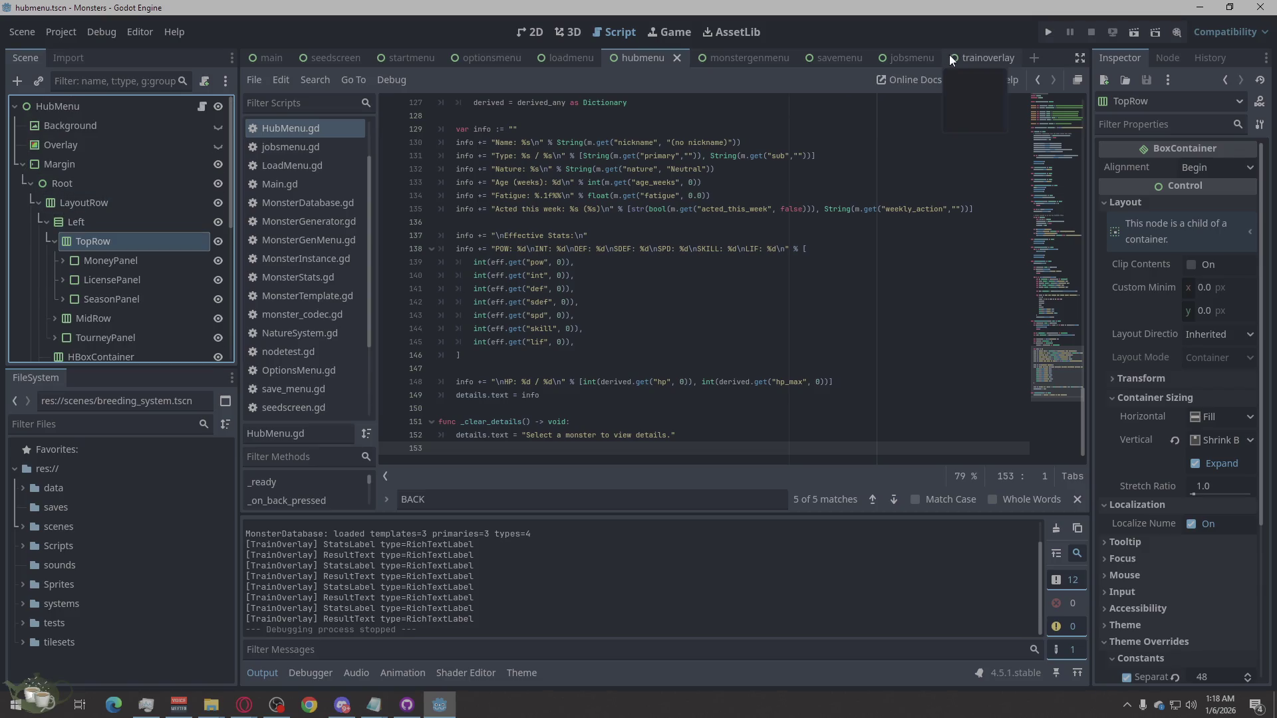
Step: In the trainoverlay scene, select Spacer, Title, then CloseButton to view its properties
{"action": "left_click", "coordinate": [983, 56]}
{"action": "left_click", "coordinate": [77, 224]}
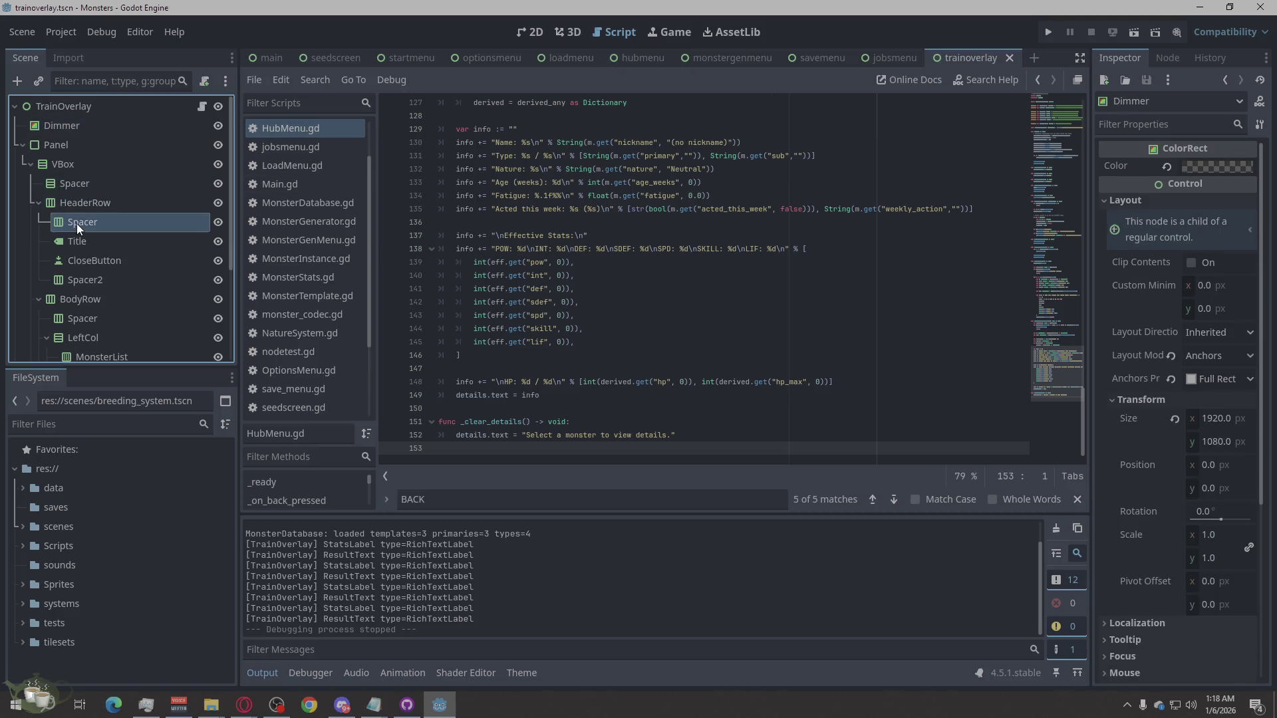
{"action": "left_click", "coordinate": [90, 242]}
{"action": "left_click", "coordinate": [94, 256]}
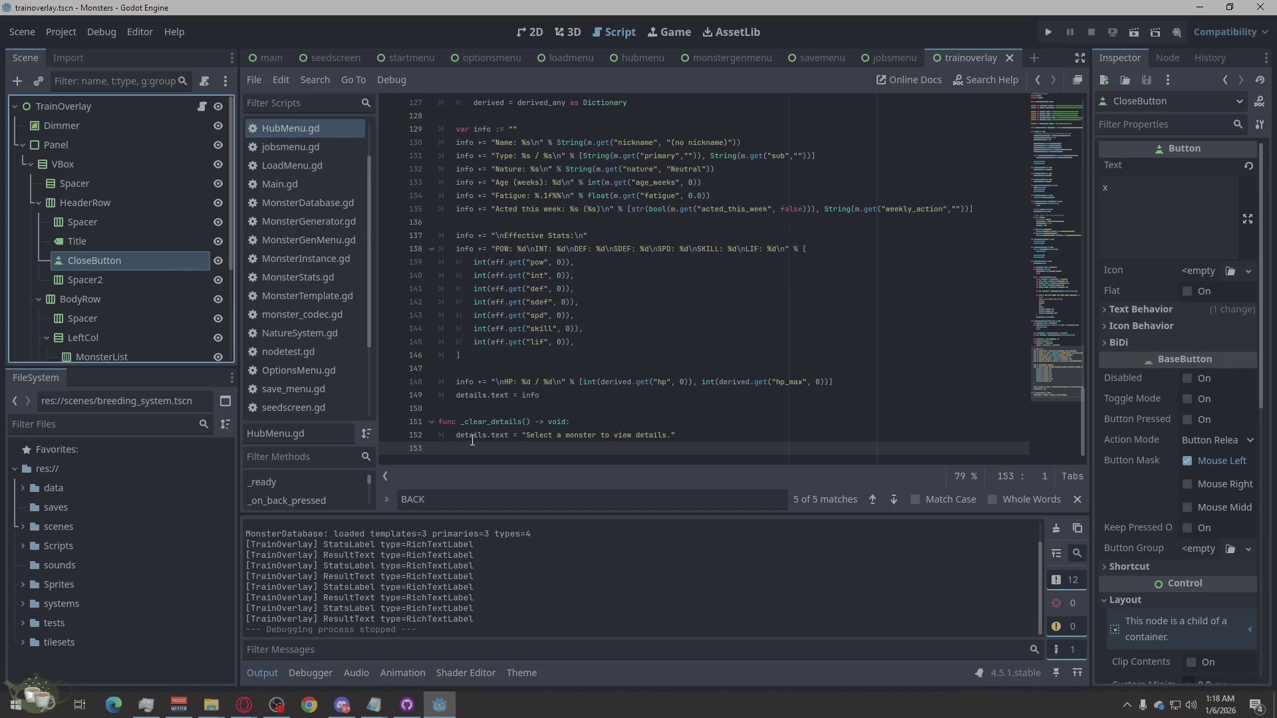
Step: Search the script for 'close' and step through the matches to _on_overlay_closed on line 78
{"action": "double_click", "coordinate": [424, 498]}
{"action": "type", "text": "cl"}
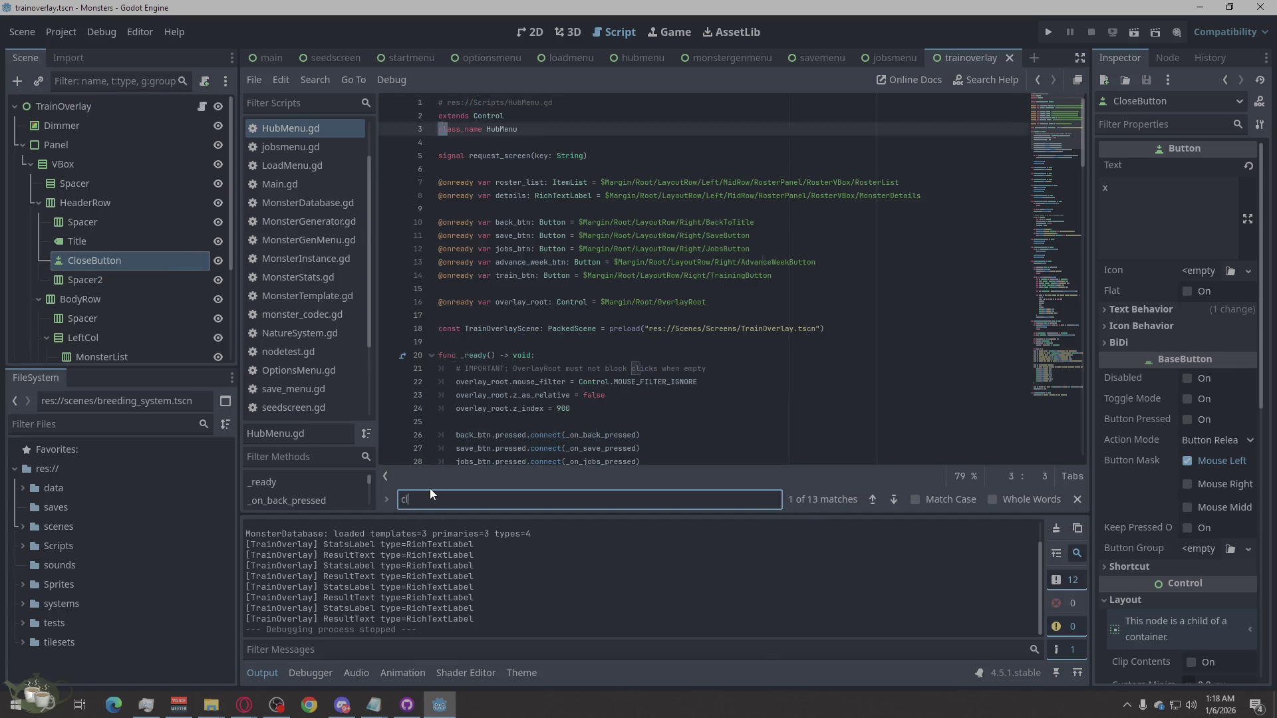
{"action": "type", "text": "ose"}
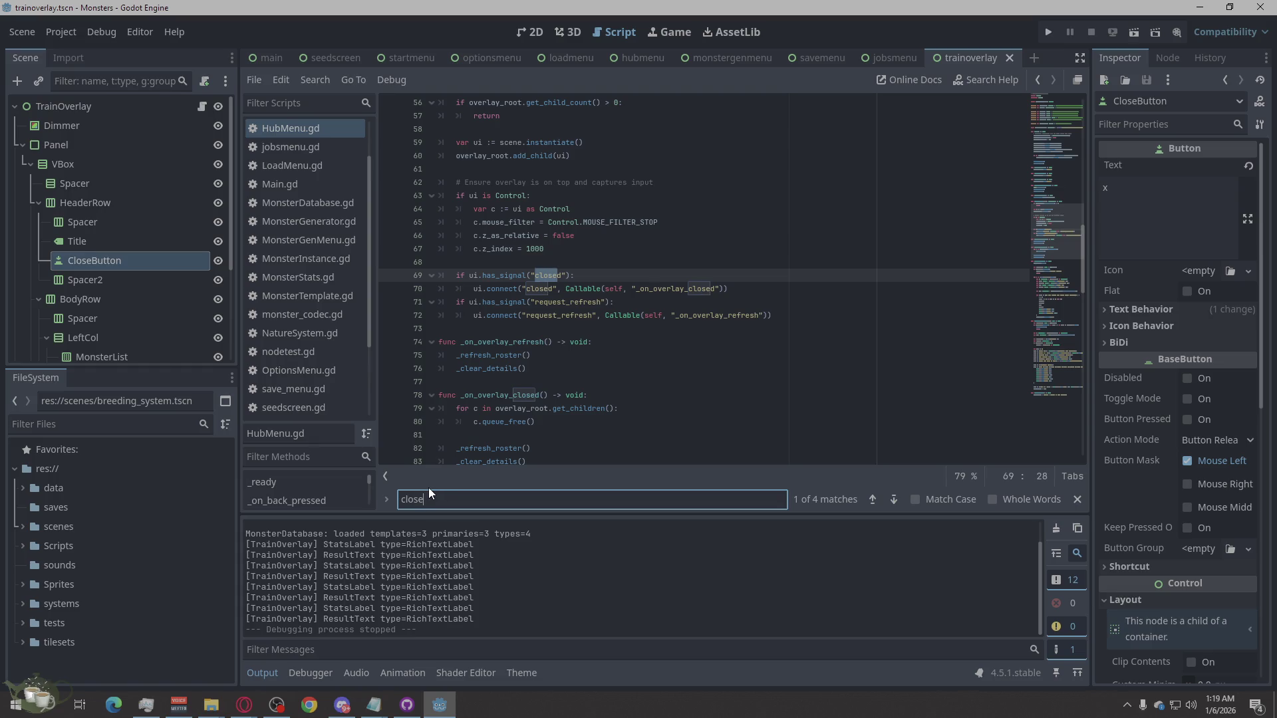
{"action": "scroll", "coordinate": [744, 371], "scroll_direction": "up", "scroll_amount": 15}
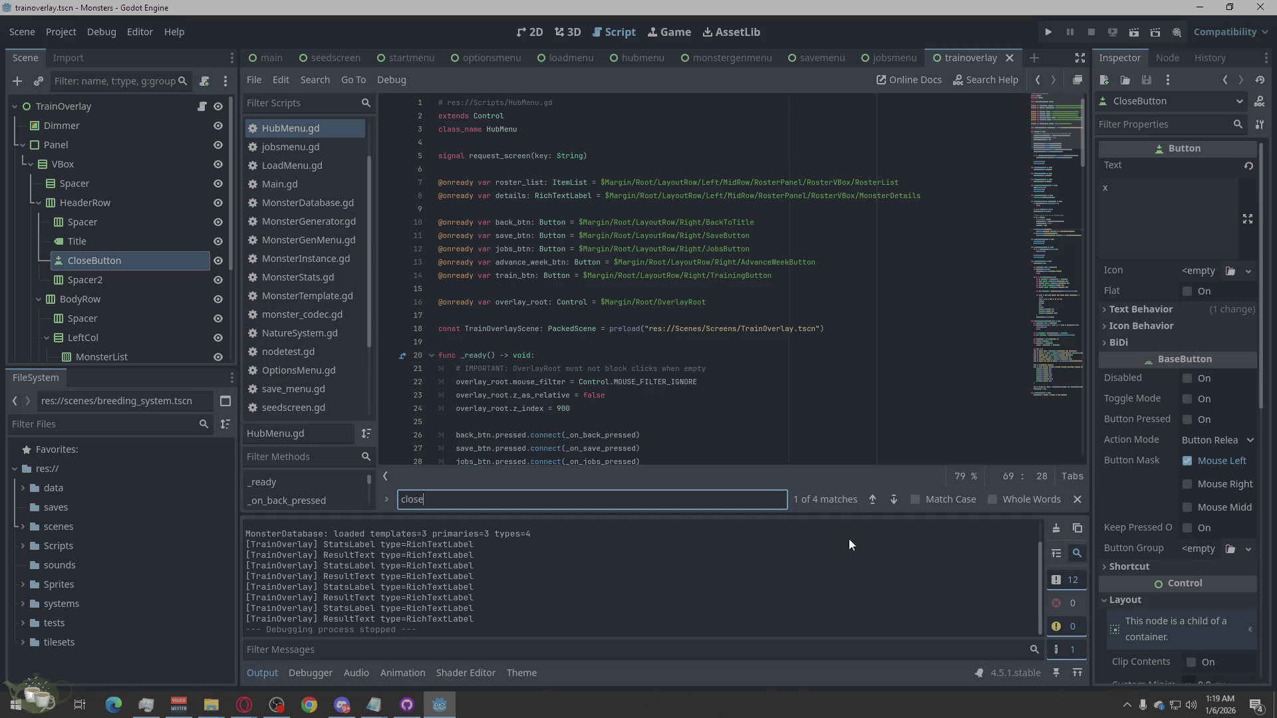
{"action": "left_click", "coordinate": [866, 504]}
{"action": "left_click", "coordinate": [866, 504]}
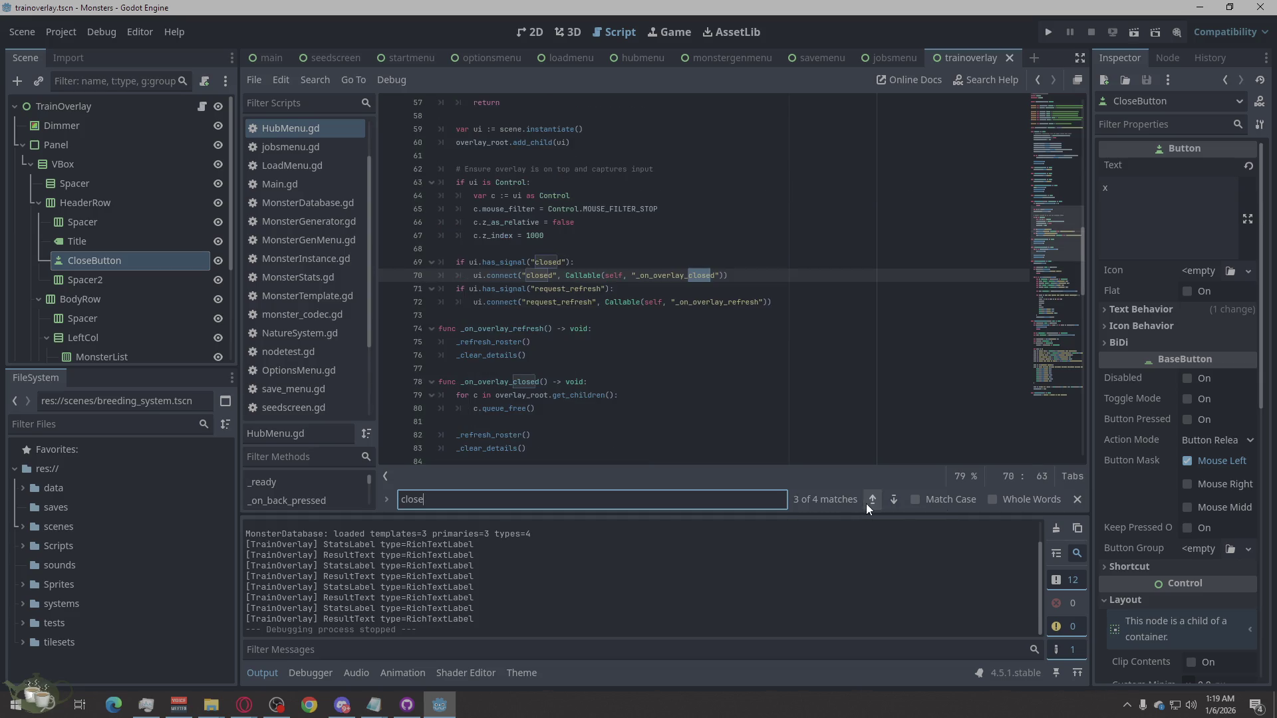
{"action": "left_click", "coordinate": [866, 505]}
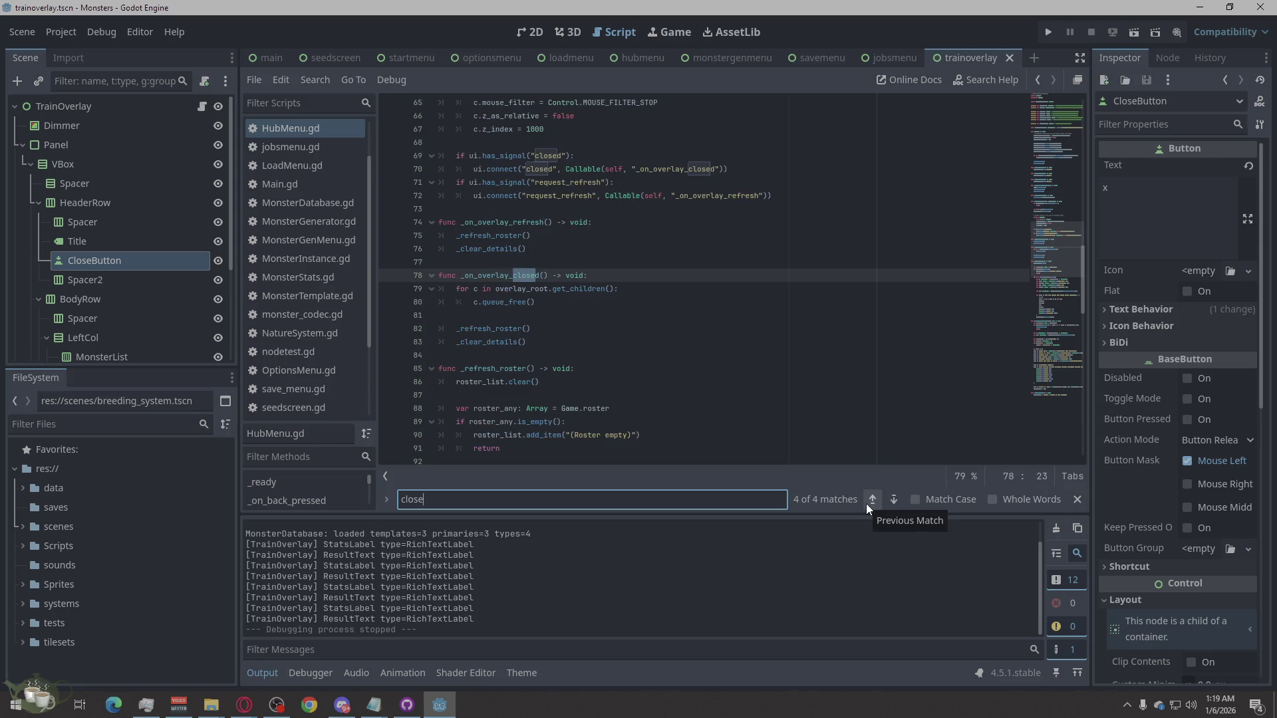
{"action": "left_click", "coordinate": [872, 500]}
{"action": "left_click", "coordinate": [872, 499]}
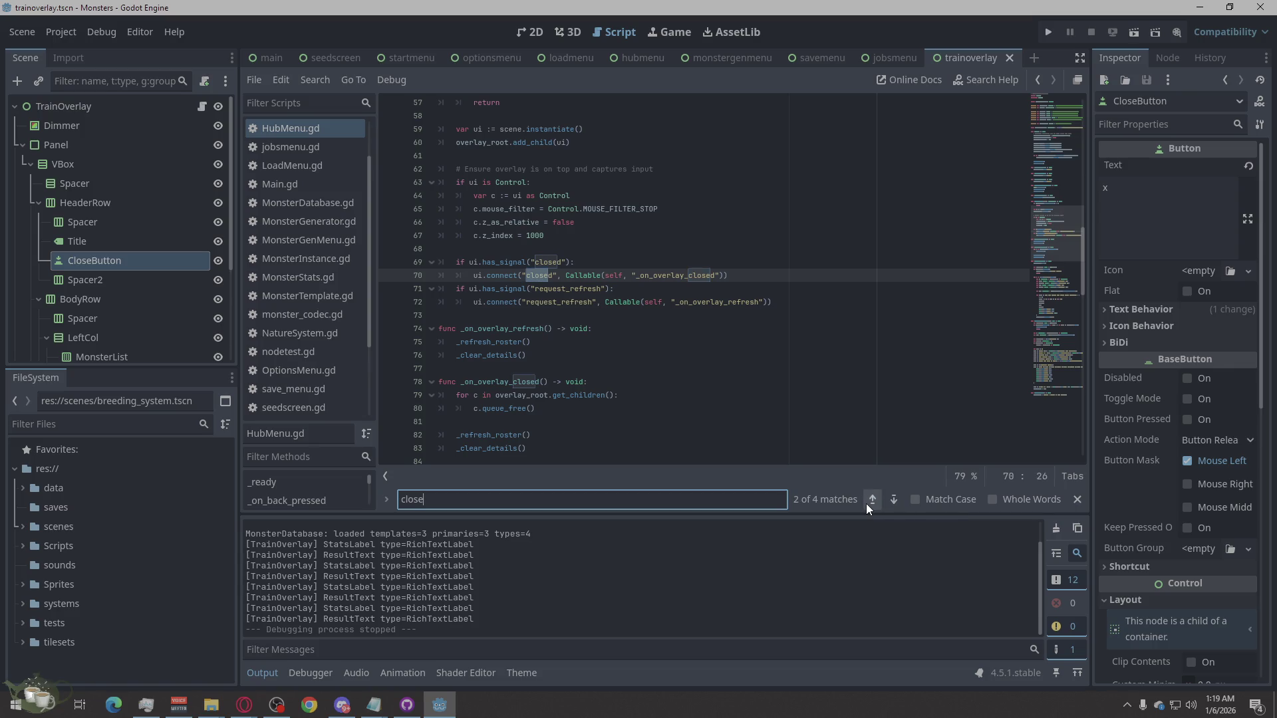
{"action": "left_click", "coordinate": [866, 504]}
{"action": "left_click", "coordinate": [866, 505]}
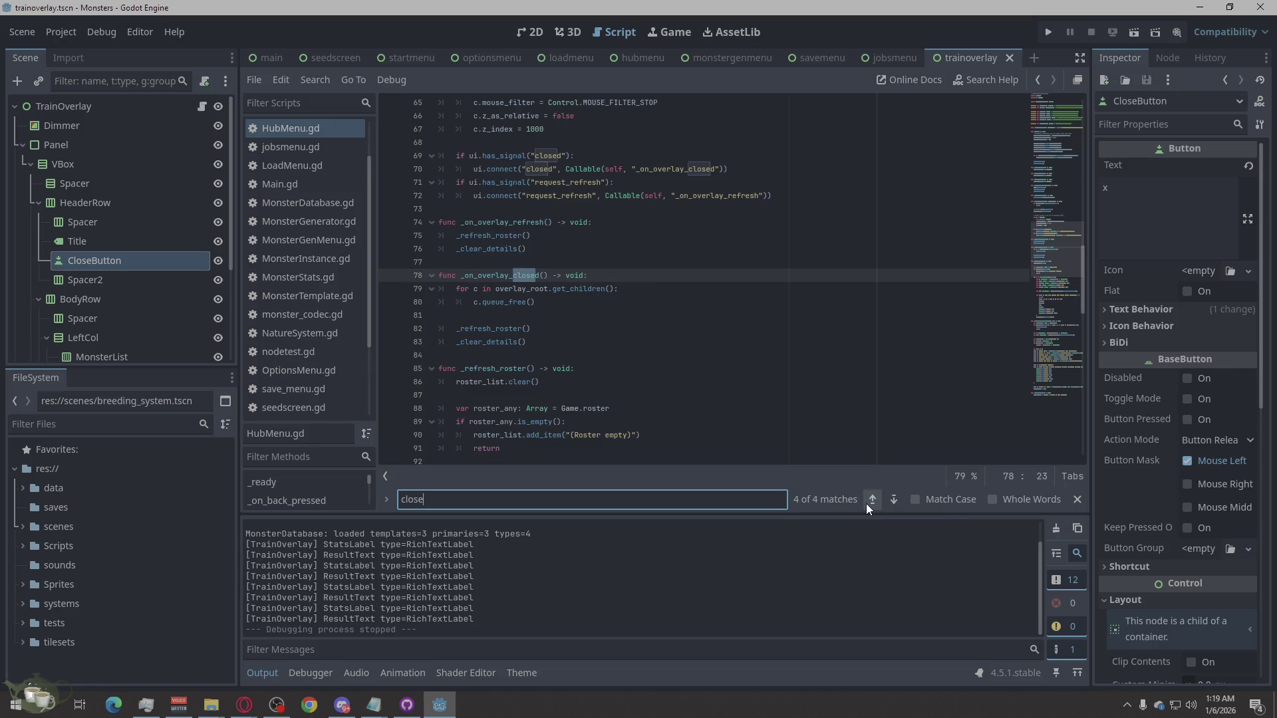
Step: Select the CloseButton node and bring up its context menu
{"action": "left_click", "coordinate": [101, 250]}
{"action": "left_click", "coordinate": [107, 267]}
{"action": "right_click", "coordinate": [110, 259]}
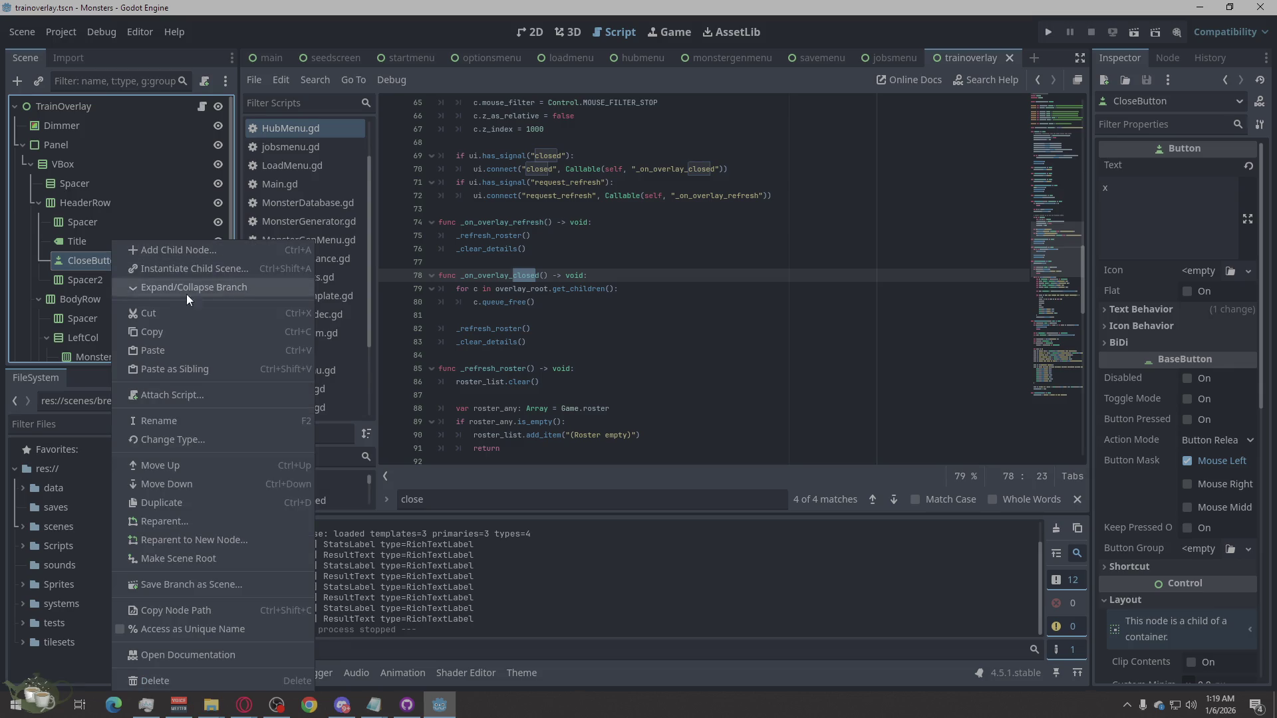
Step: Delete CloseButton from TrainOverlay, then relaunch the game and start a New Game
{"action": "left_click", "coordinate": [165, 680]}
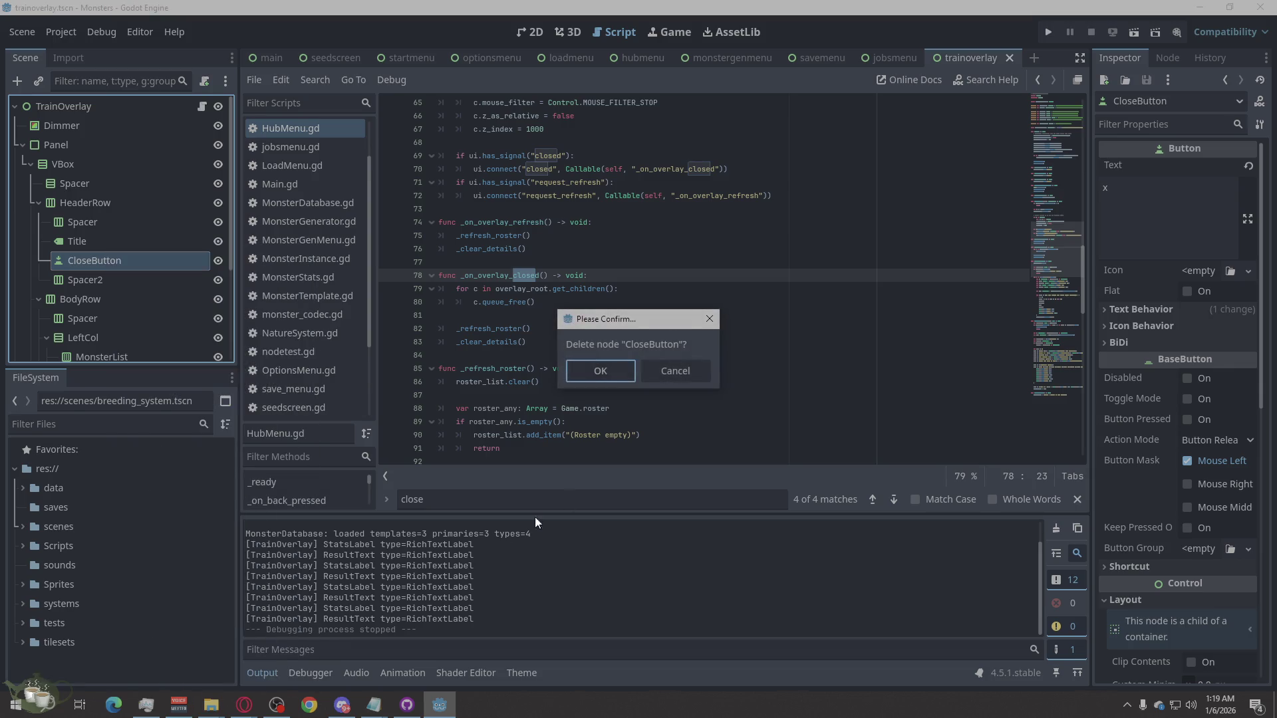
{"action": "left_click", "coordinate": [618, 375]}
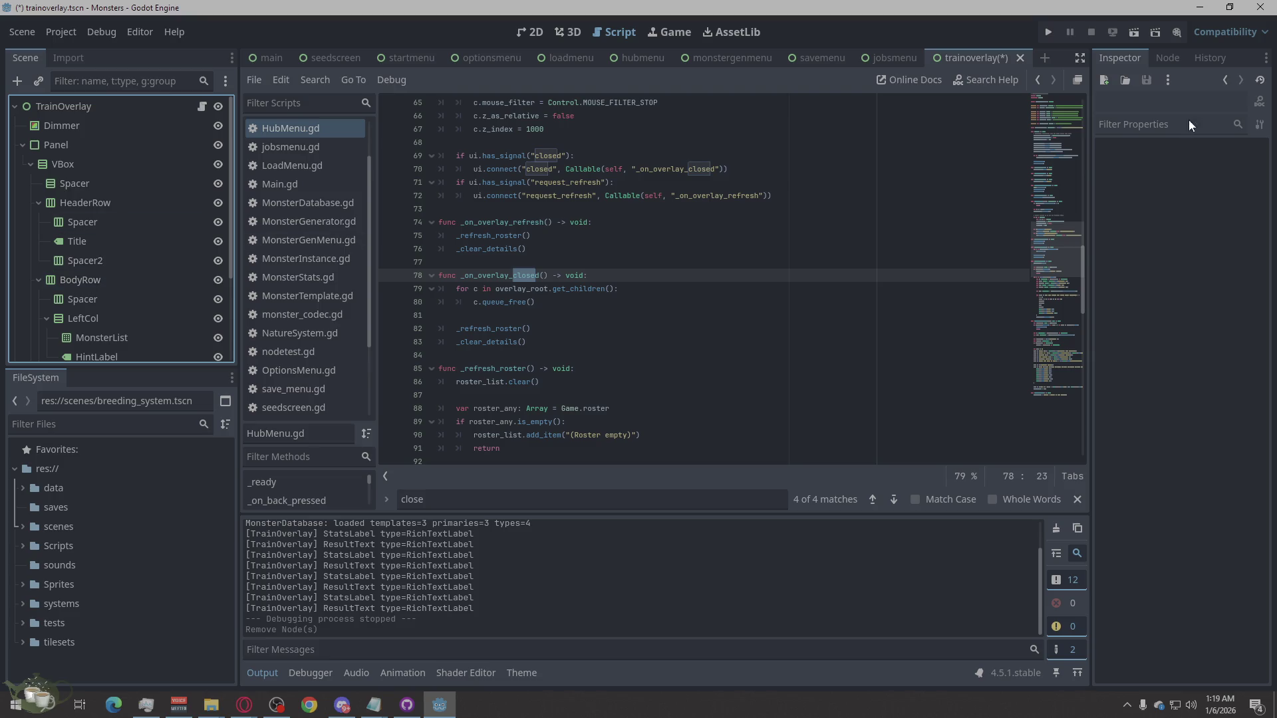
{"action": "left_click", "coordinate": [524, 33]}
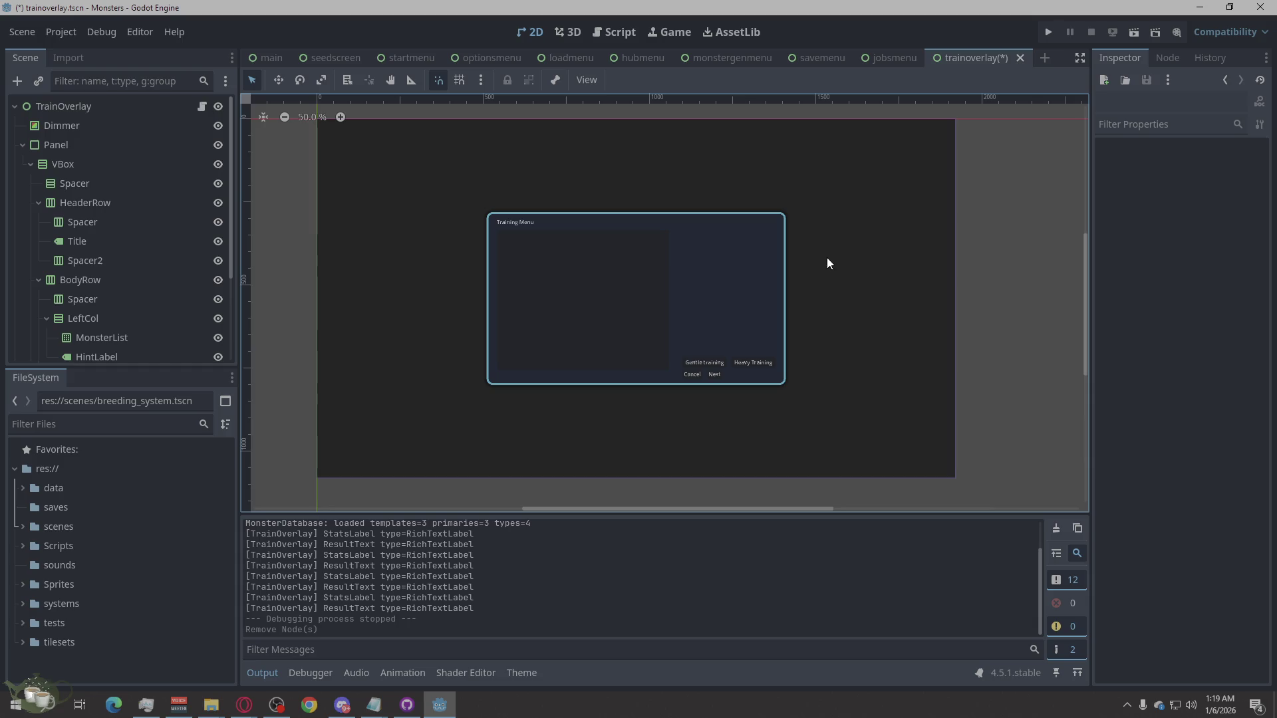
{"action": "left_click", "coordinate": [1048, 33]}
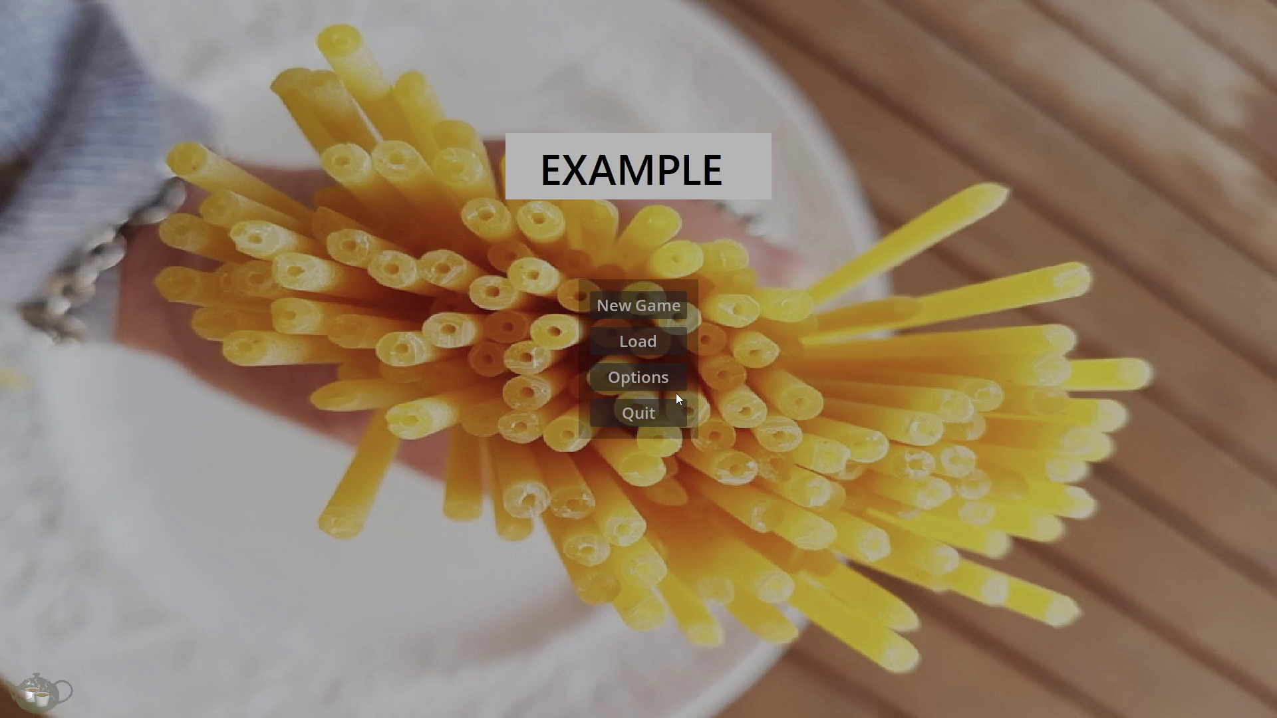
{"action": "left_click", "coordinate": [669, 313]}
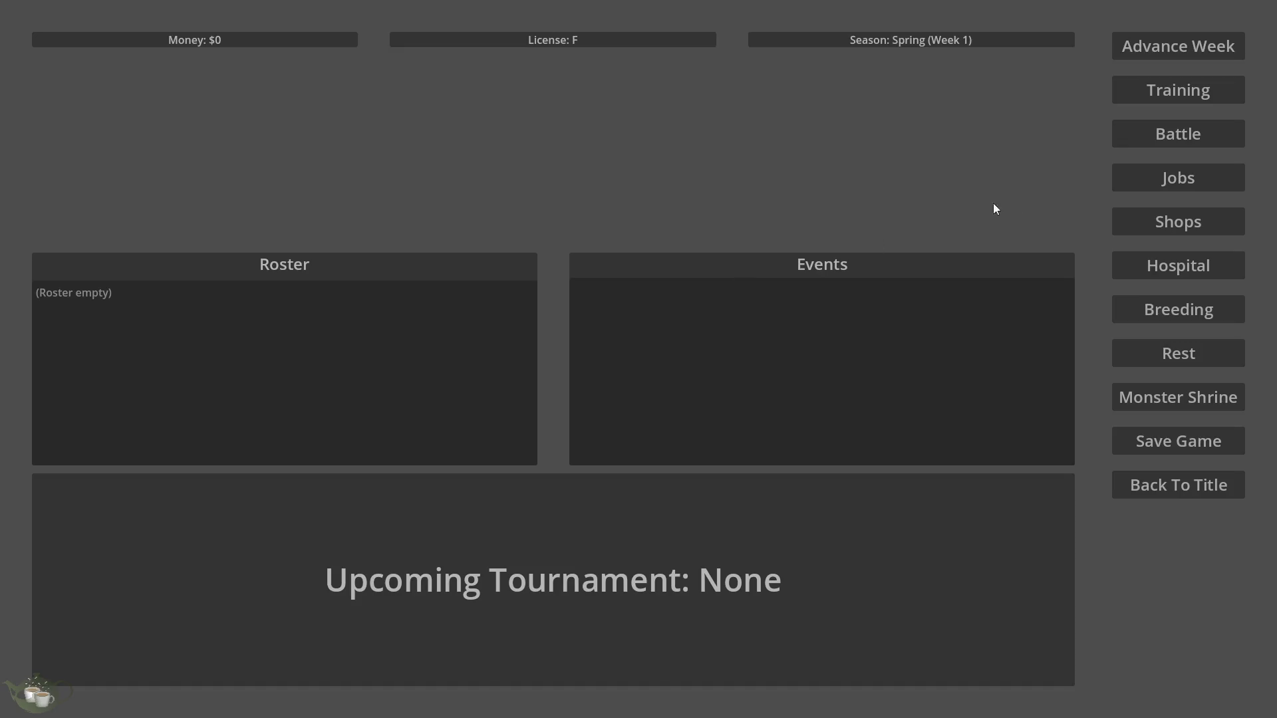
{"action": "left_click", "coordinate": [1174, 100]}
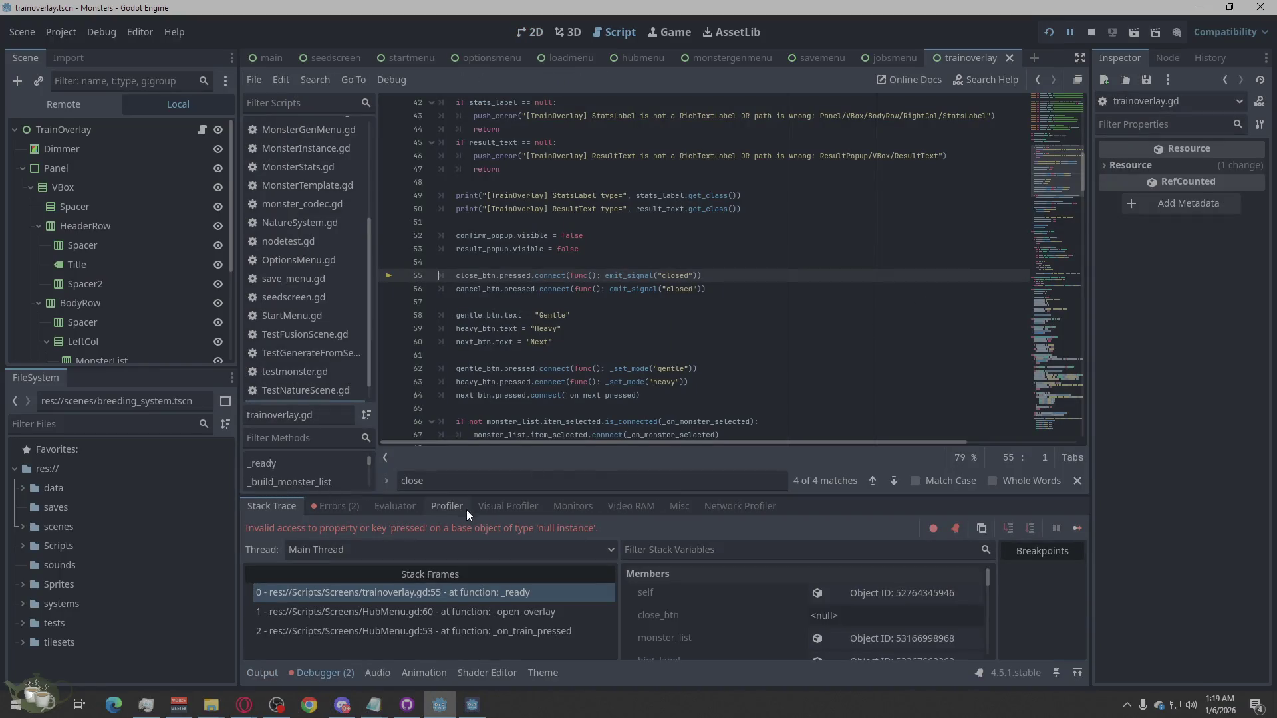
{"action": "left_click", "coordinate": [359, 508]}
{"action": "left_click", "coordinate": [466, 567]}
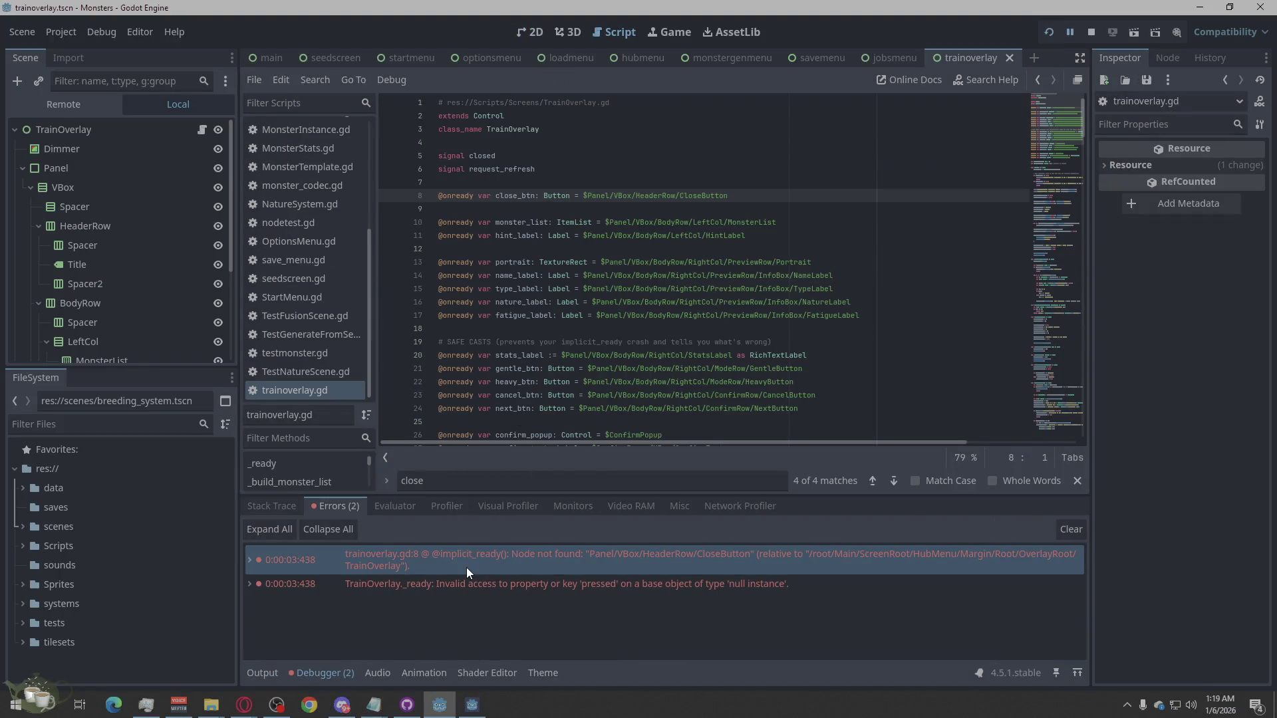
{"action": "left_click_drag", "start_coordinate": [735, 200], "coordinate": [427, 198]}
{"action": "key", "text": "BackSpace"}
{"action": "key", "text": "BackSpace"}
{"action": "key", "text": "BackSpace"}
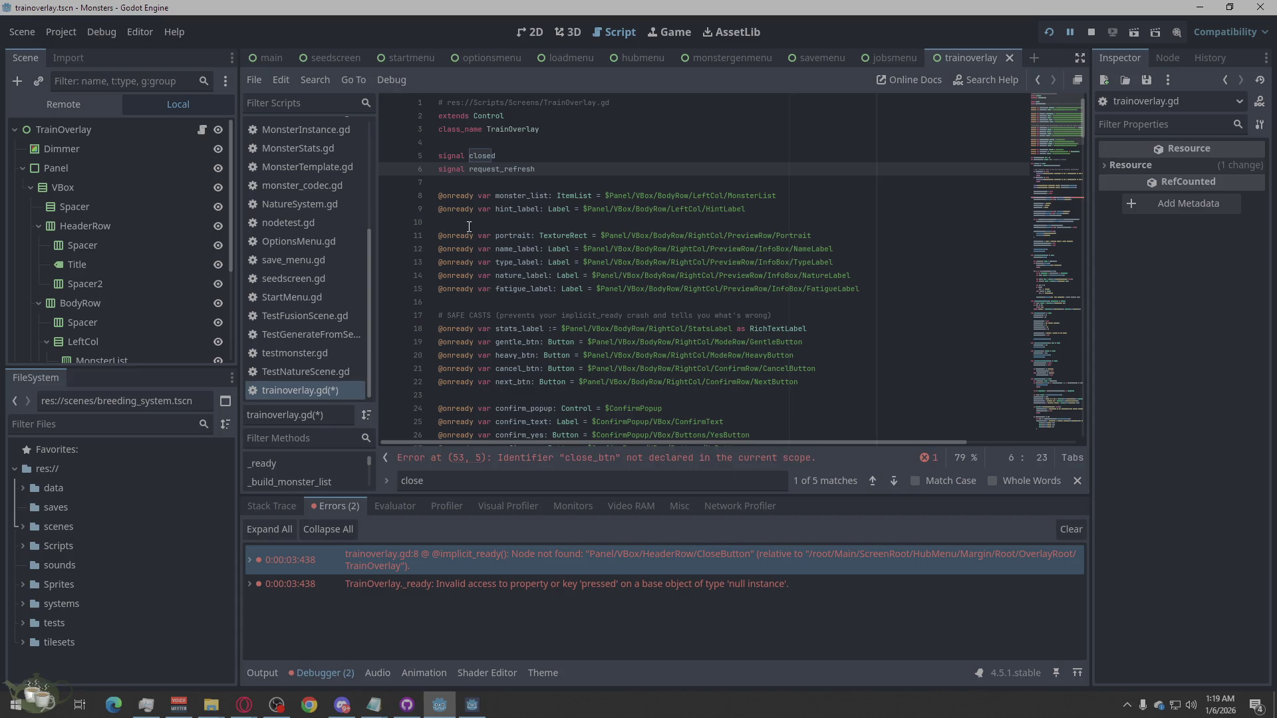
{"action": "left_click", "coordinate": [463, 222]}
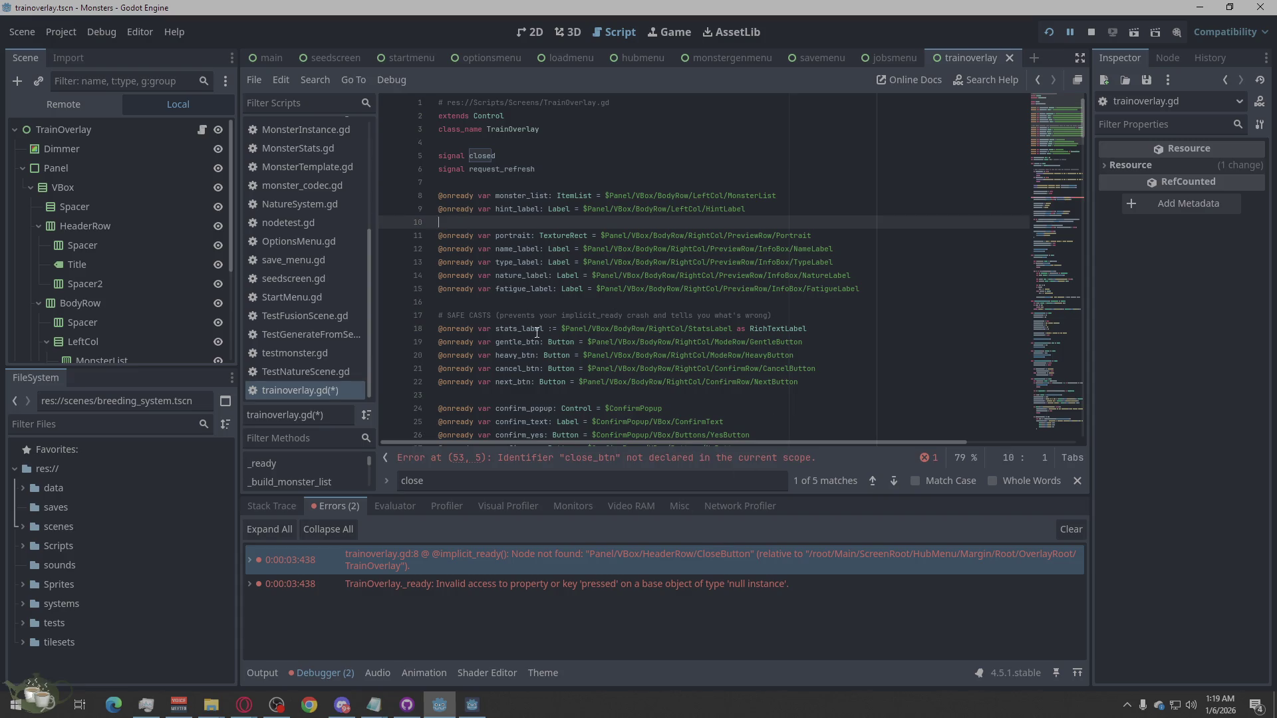
Step: Follow the second error and delete the close_btn.pressed.connect line 53 with its empty line
{"action": "left_click", "coordinate": [703, 586]}
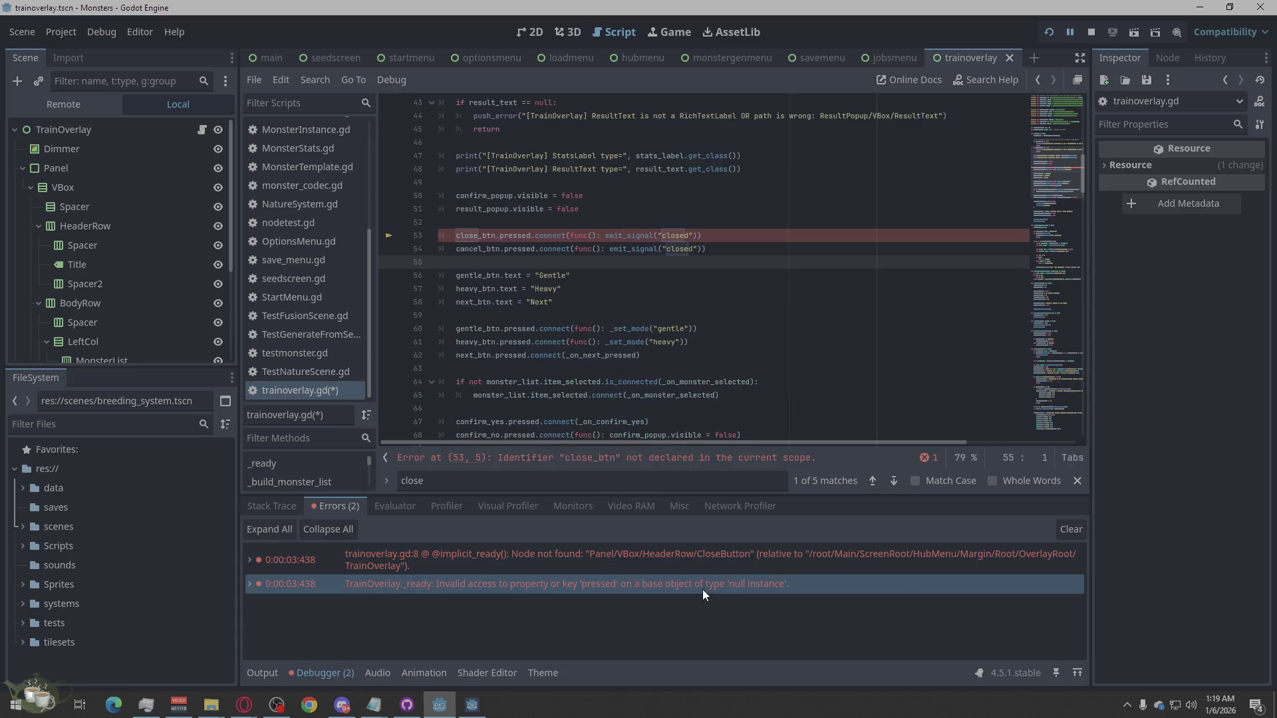
{"action": "left_click", "coordinate": [750, 307]}
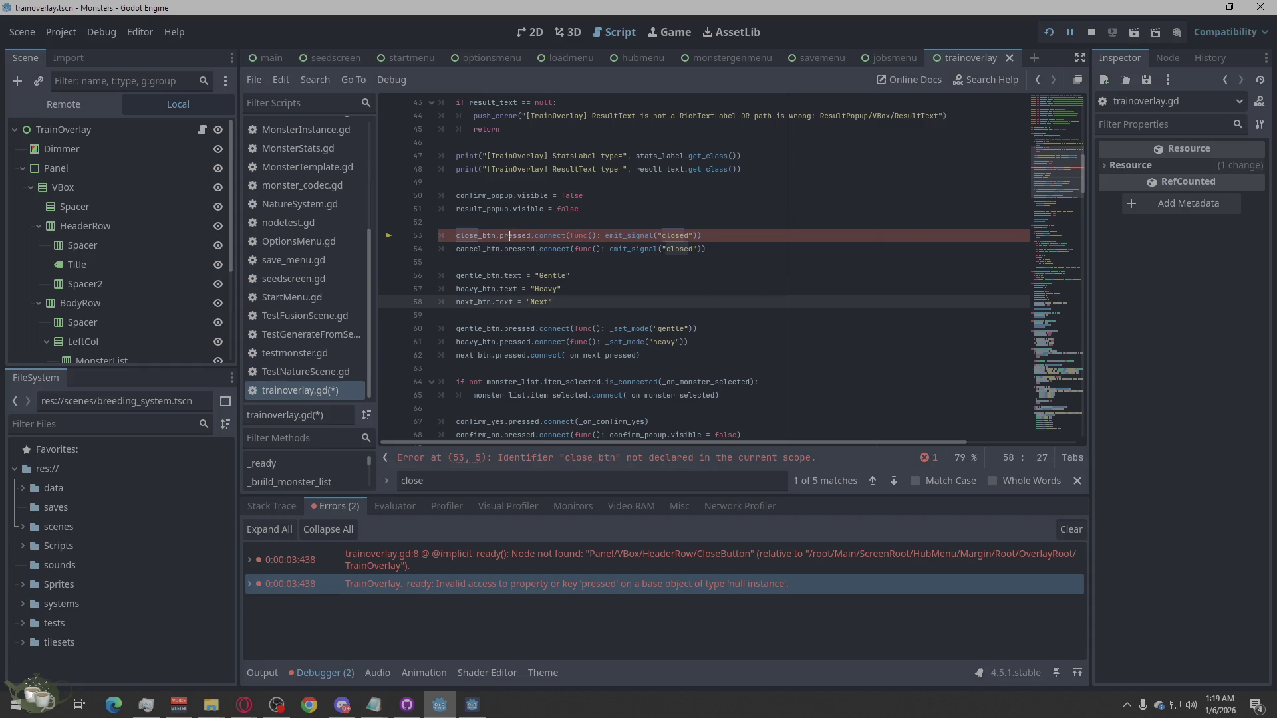
{"action": "mouse_move", "coordinate": [489, 240]}
{"action": "left_click_drag", "start_coordinate": [698, 238], "coordinate": [452, 238]}
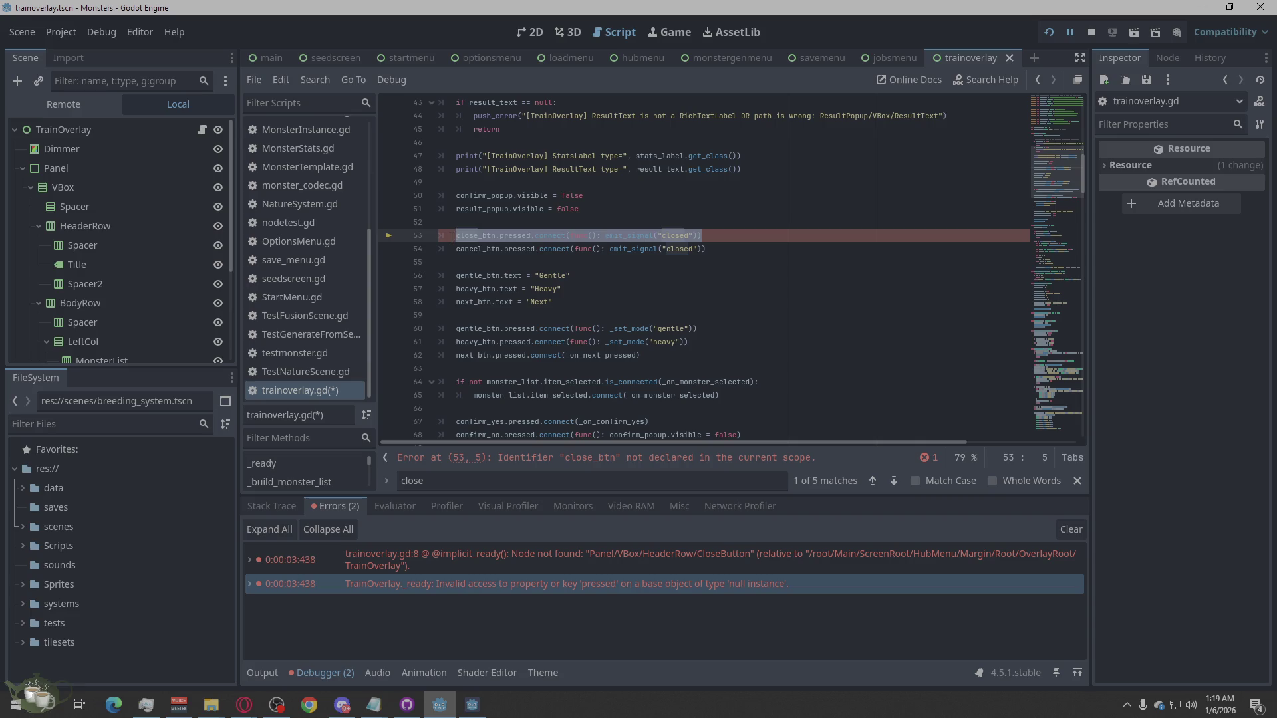
{"action": "key", "text": "BackSpace"}
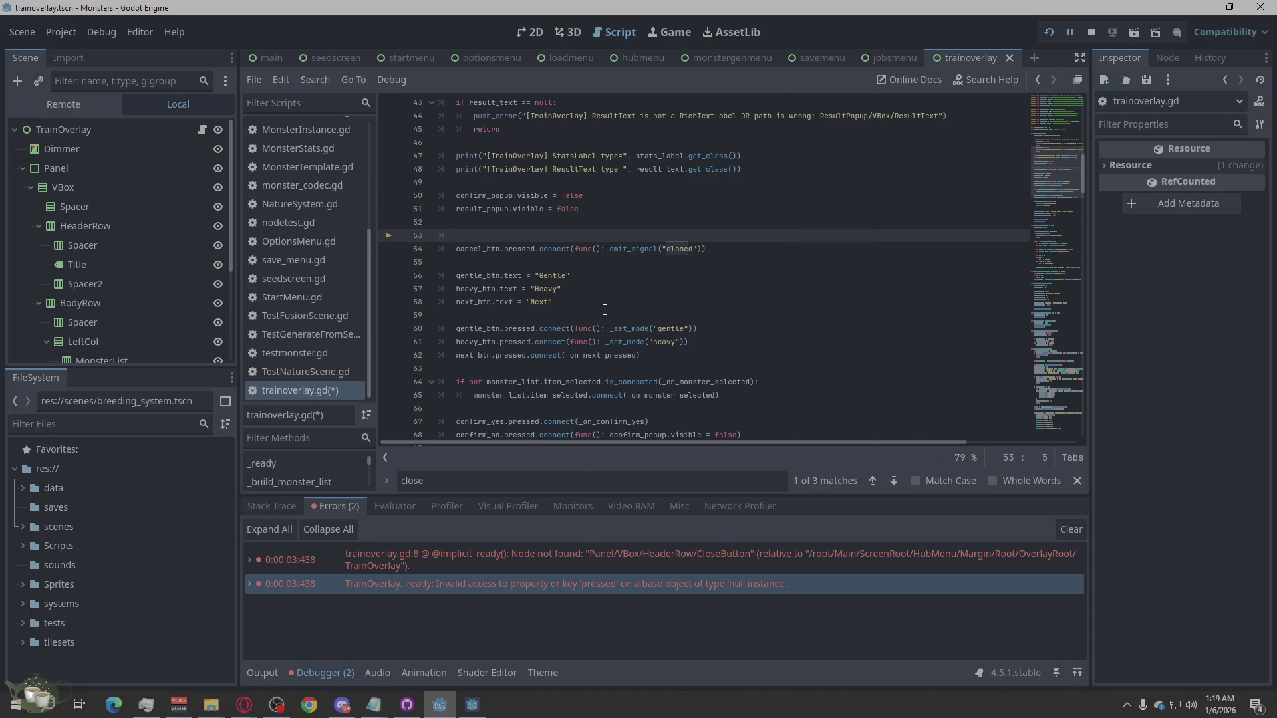
{"action": "key", "text": "BackSpace"}
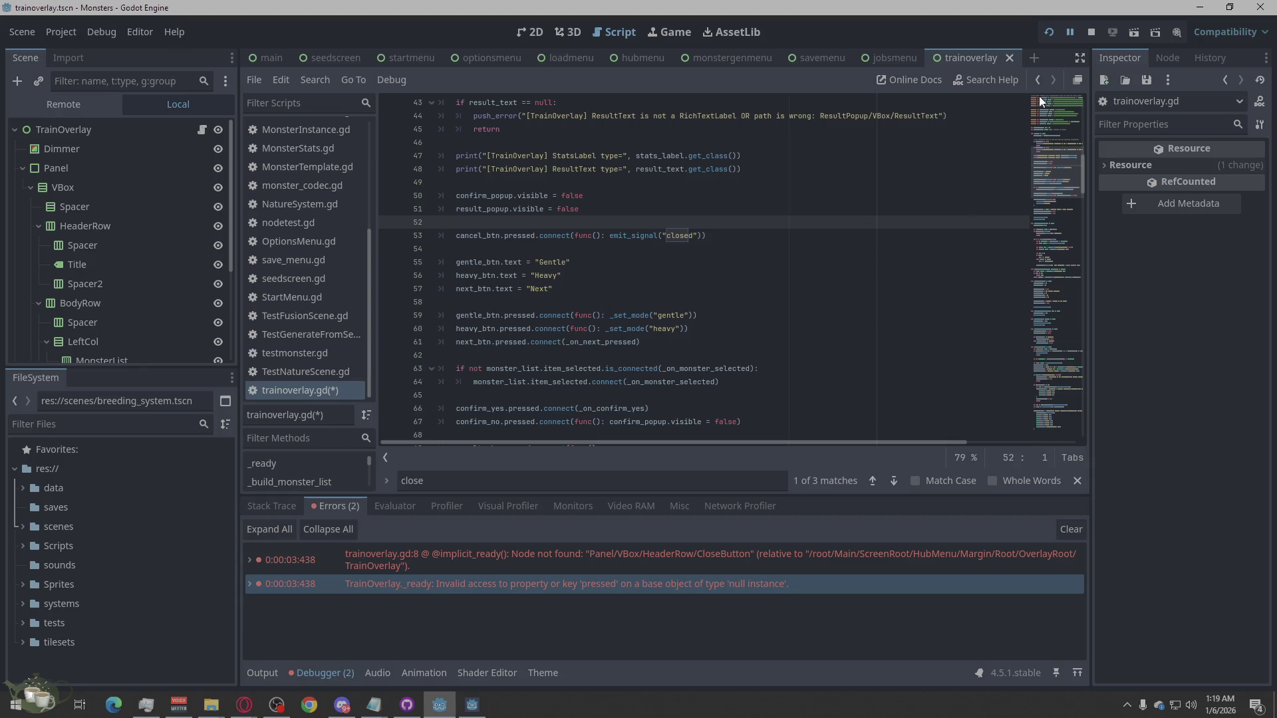
Step: Rerun the game, open the Training Menu, close it with Cancel, then quit to the editor
{"action": "left_click", "coordinate": [1054, 35]}
{"action": "left_click", "coordinate": [1045, 38]}
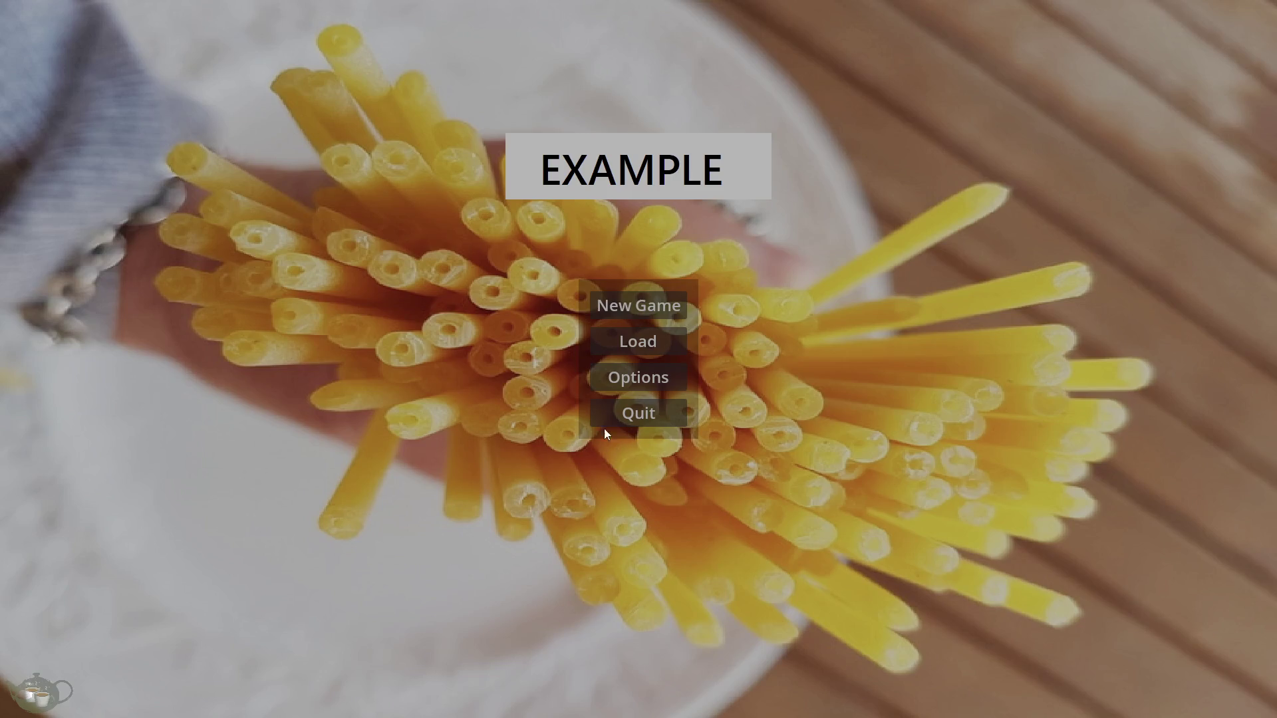
{"action": "left_click", "coordinate": [655, 312]}
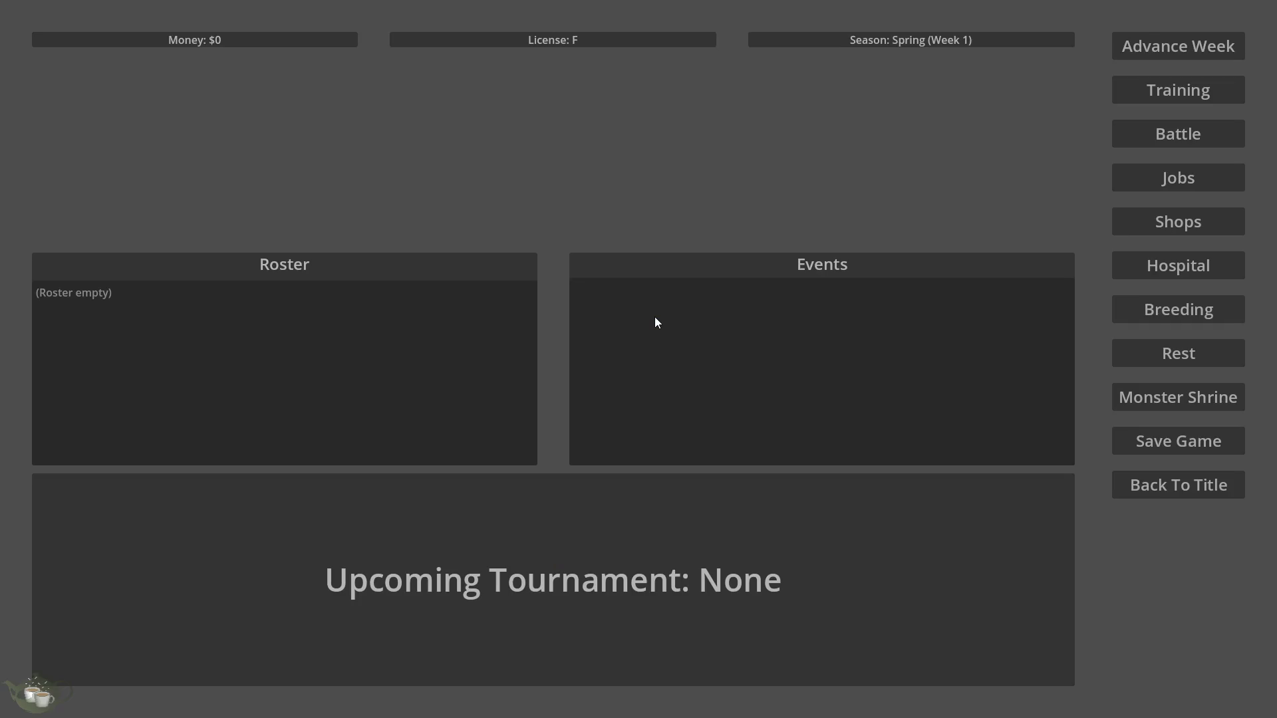
{"action": "left_click", "coordinate": [1172, 98]}
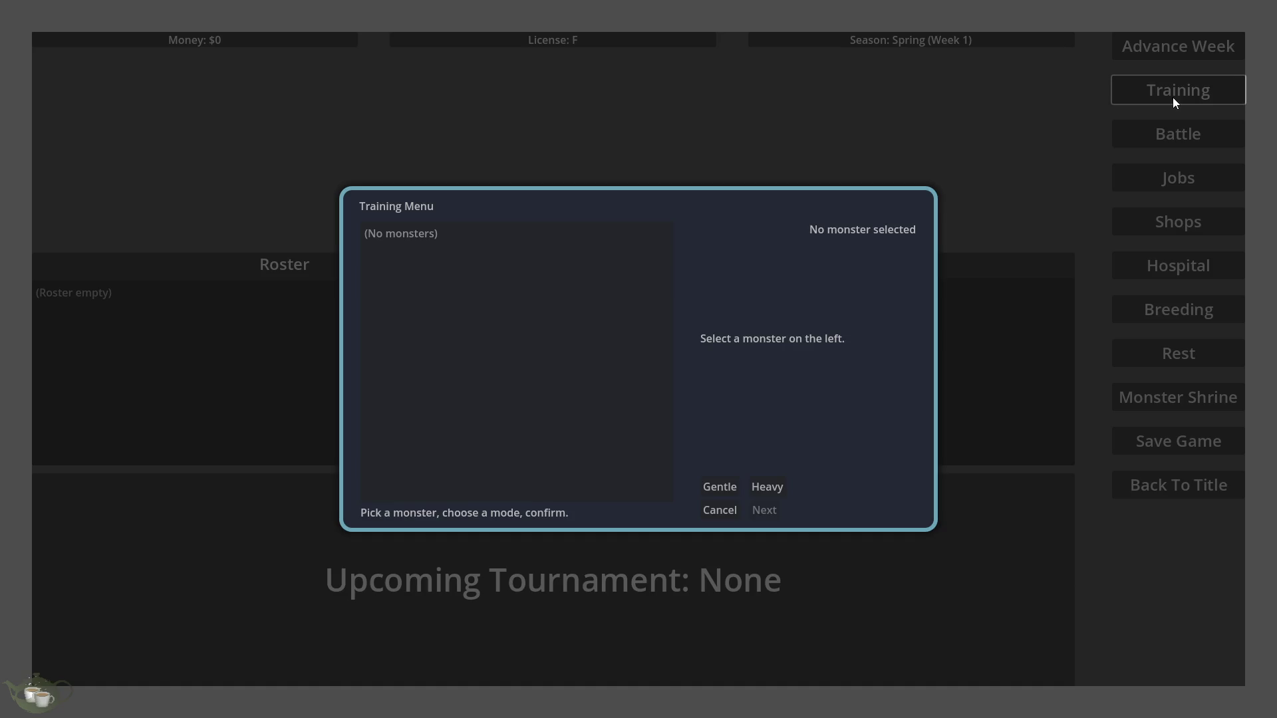
{"action": "left_click", "coordinate": [713, 512]}
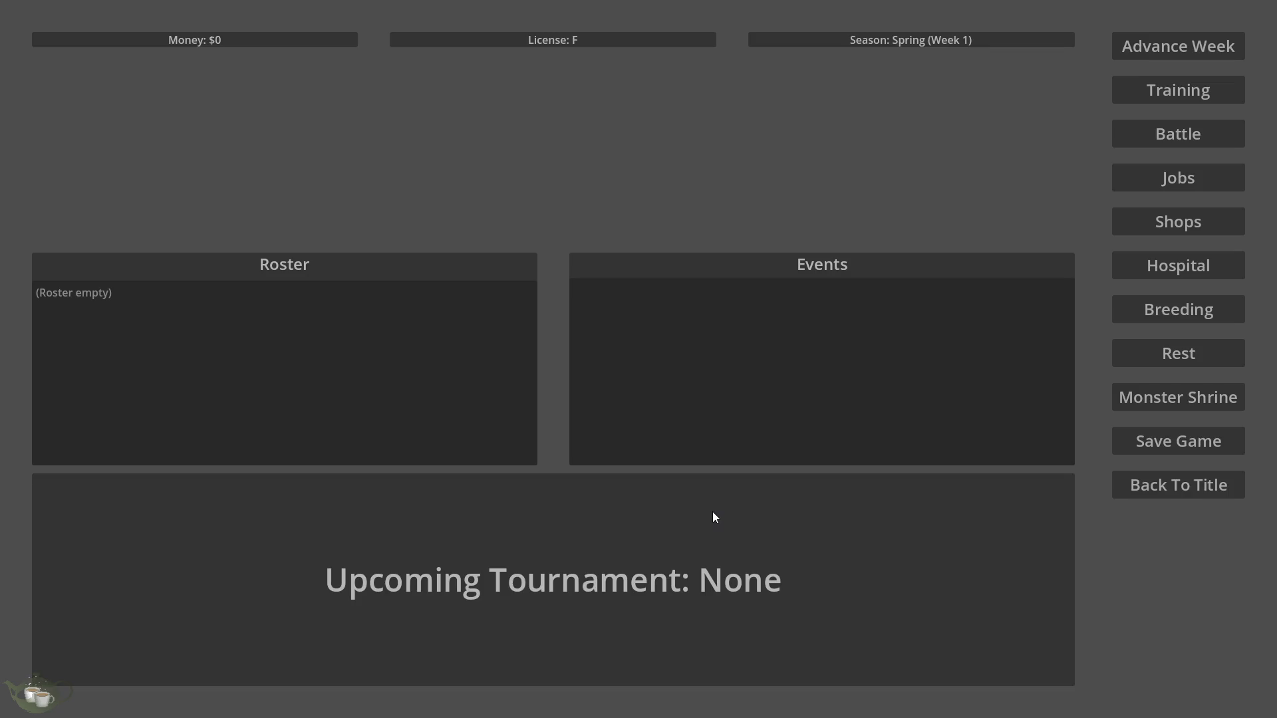
{"action": "left_click", "coordinate": [1172, 477]}
{"action": "left_click", "coordinate": [639, 413]}
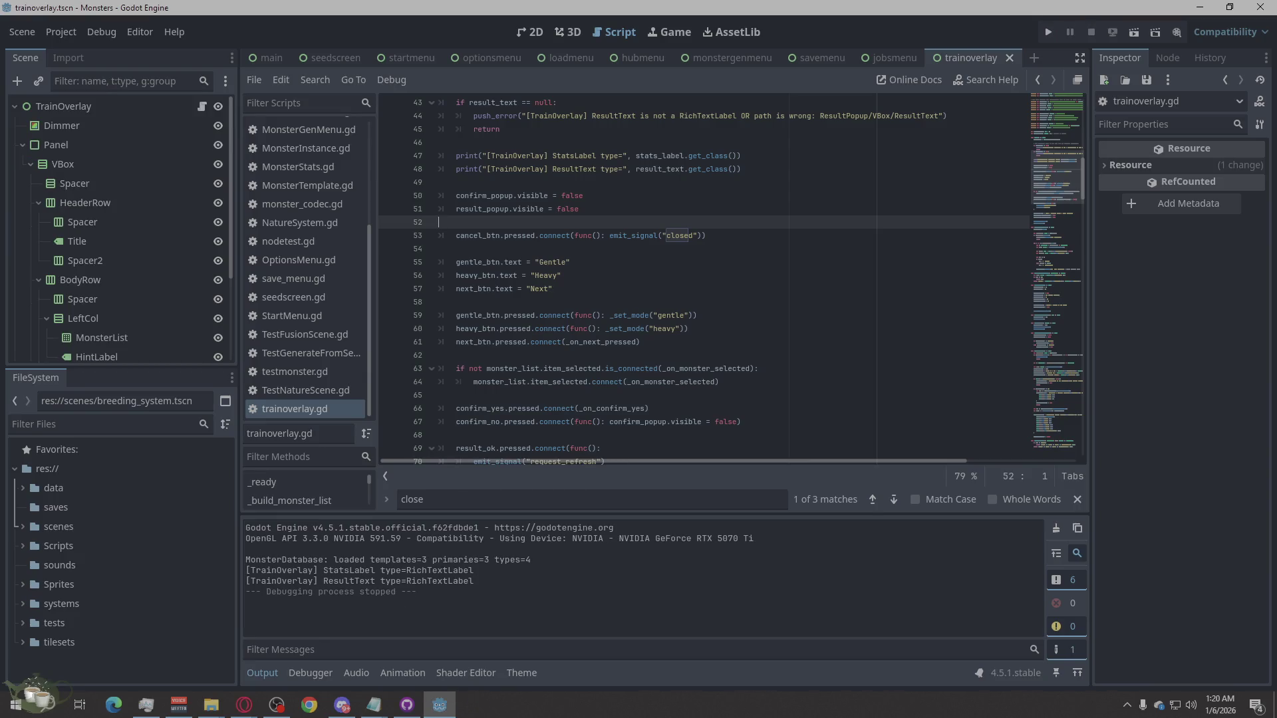
{"action": "key", "text": "alt+Tab"}
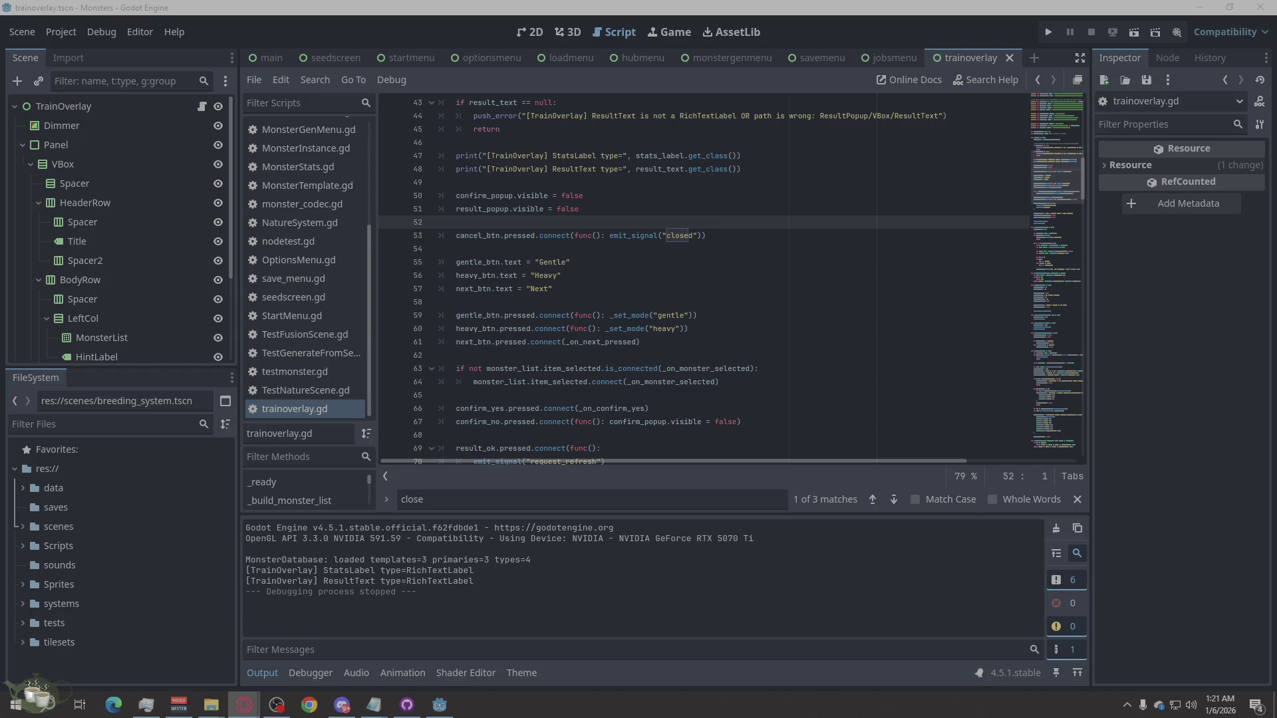
Step: Switch from the main scene to the seedscreen scene, then Alt-Tab to Discord and Opera
{"action": "scroll", "coordinate": [126, 259], "scroll_direction": "down", "scroll_amount": 3}
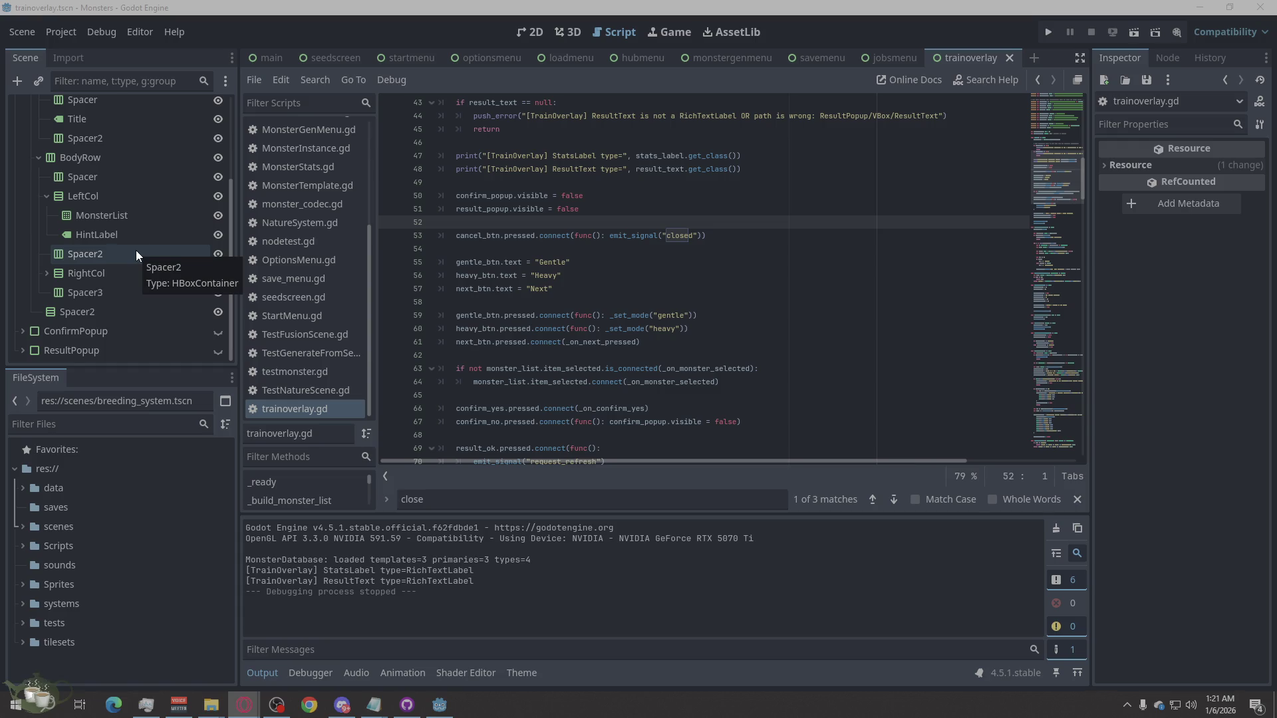
{"action": "scroll", "coordinate": [137, 247], "scroll_direction": "up", "scroll_amount": 3}
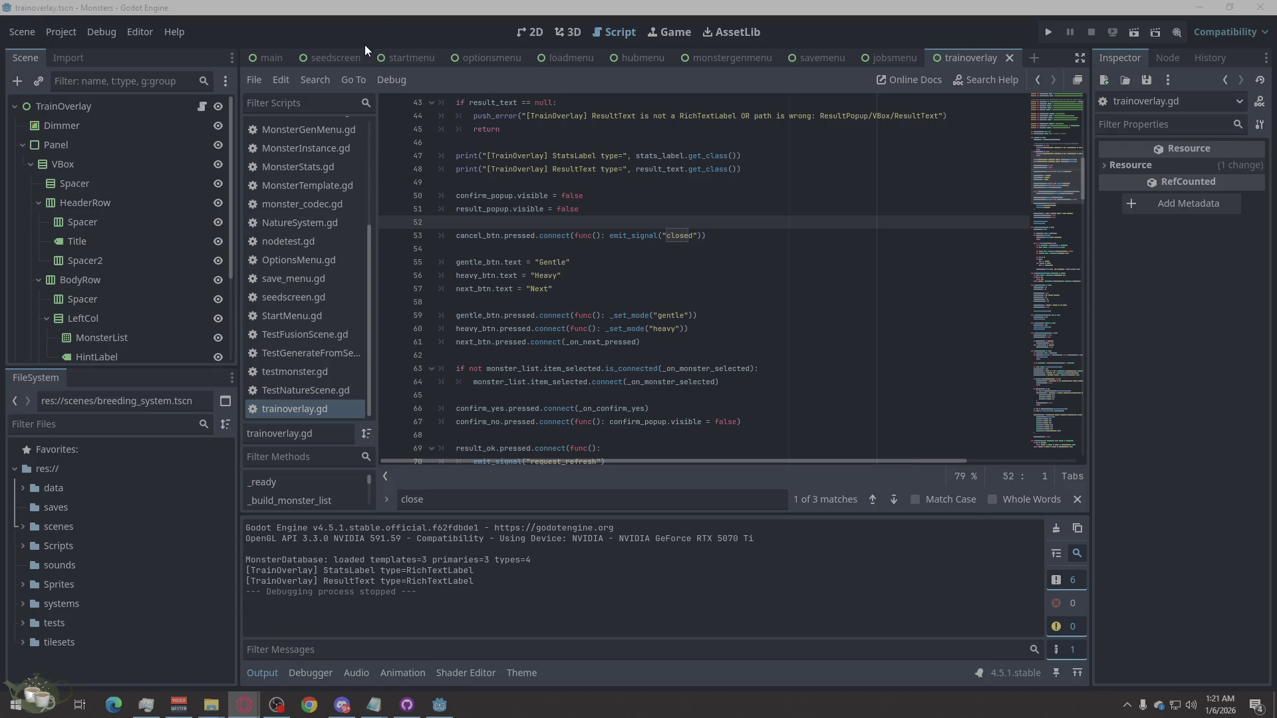
{"action": "left_click", "coordinate": [263, 59]}
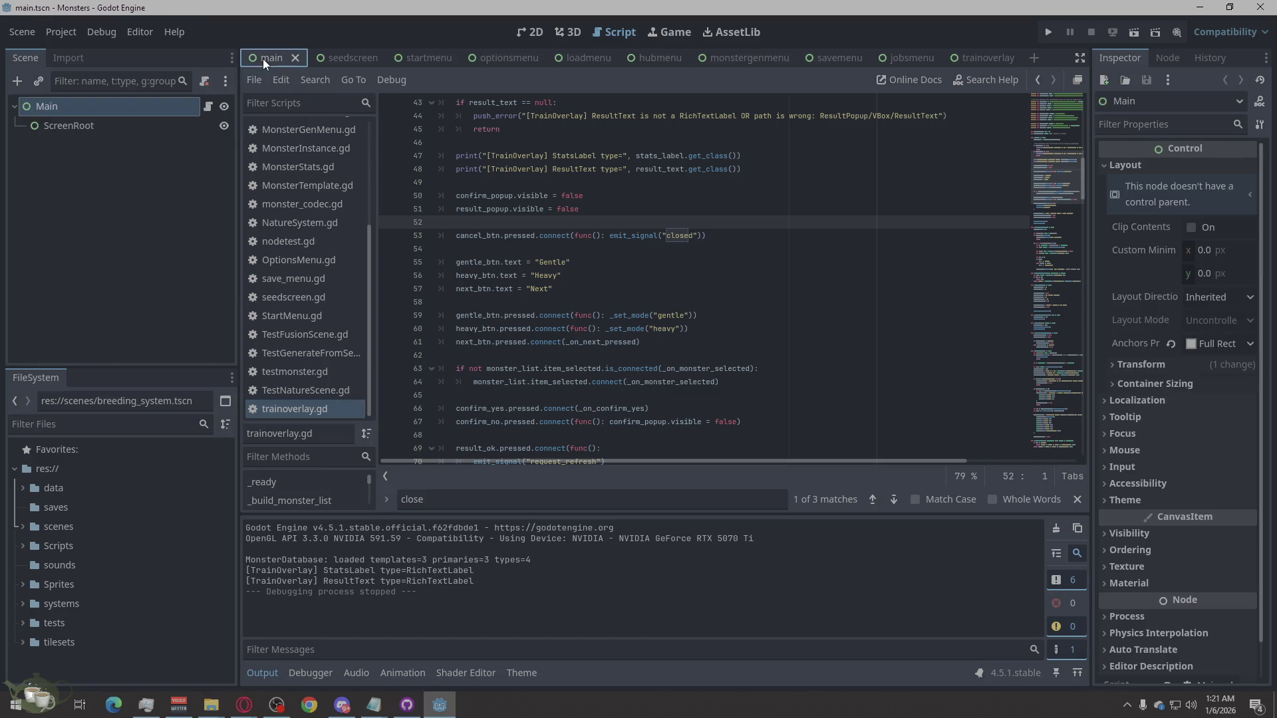
{"action": "left_click", "coordinate": [341, 57]}
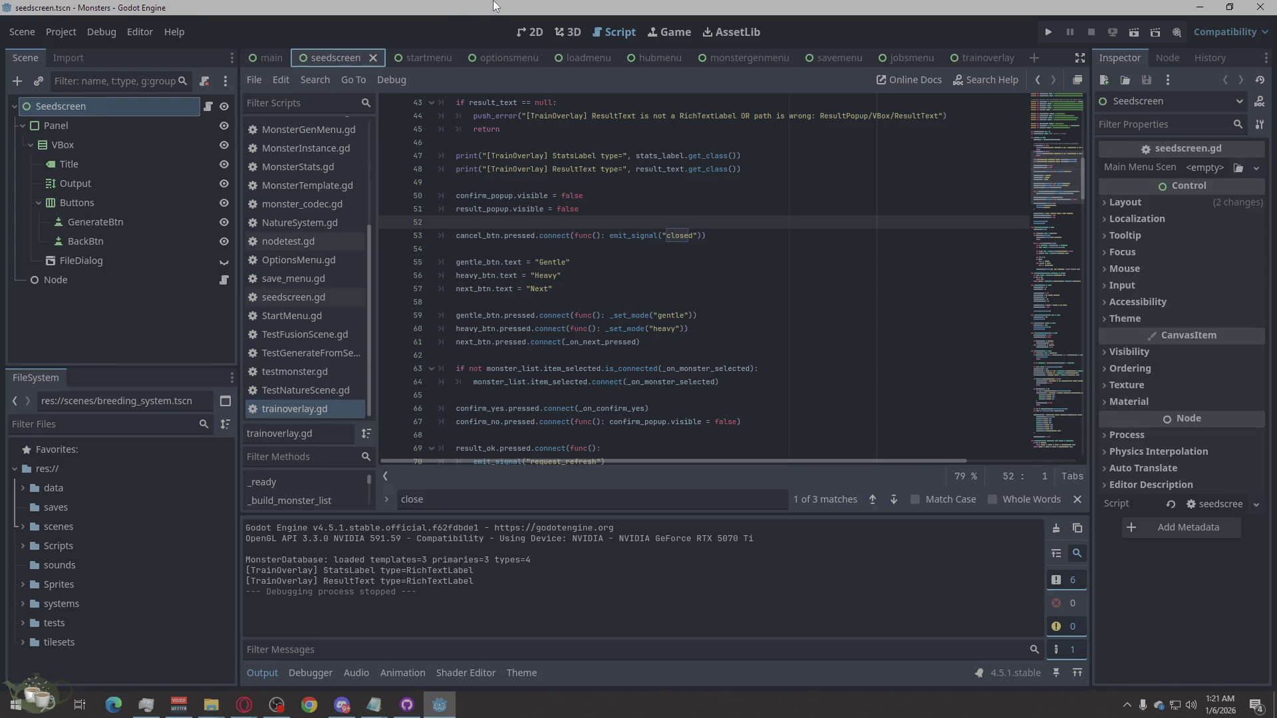
{"action": "key", "text": "alt+Tab"}
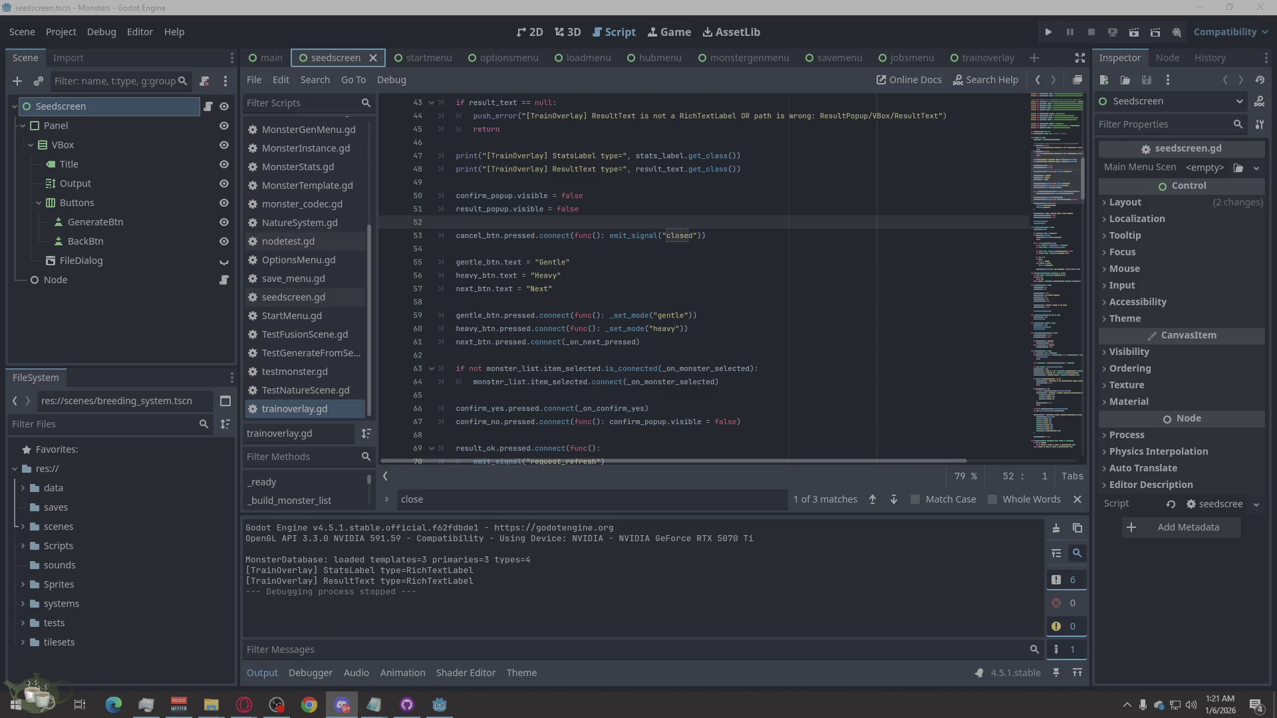
{"action": "key", "text": "alt+Tab"}
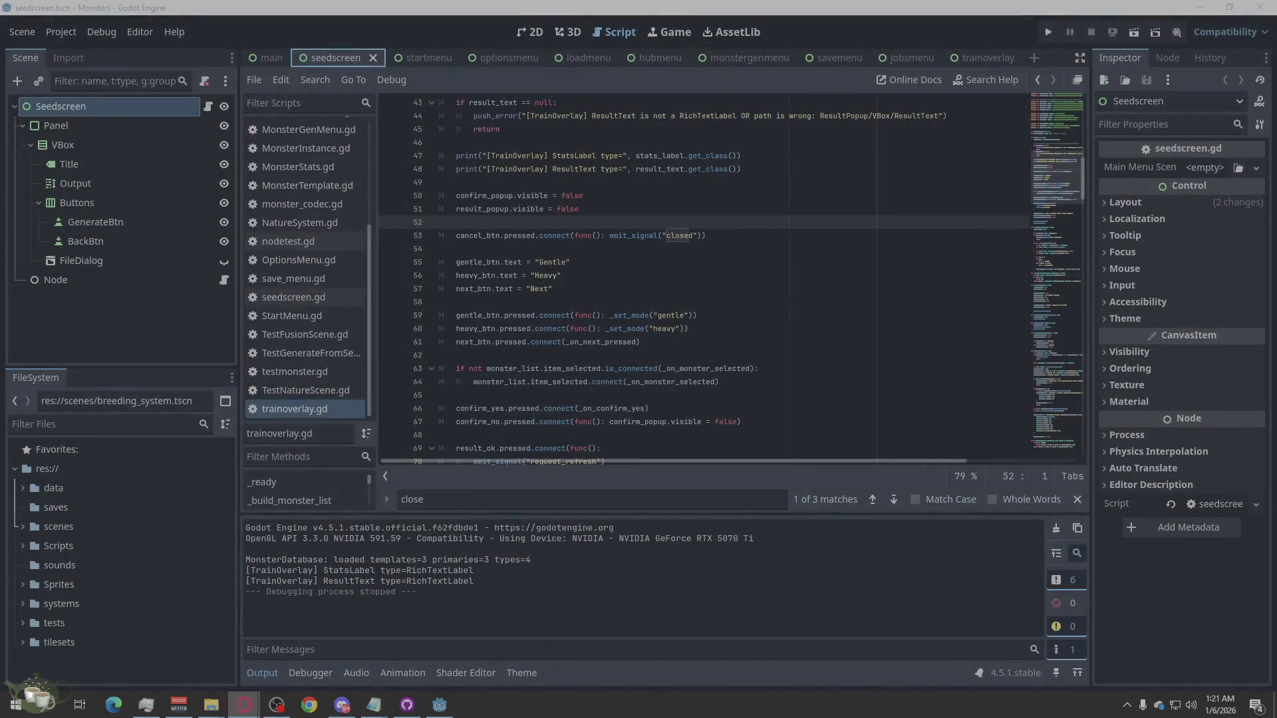